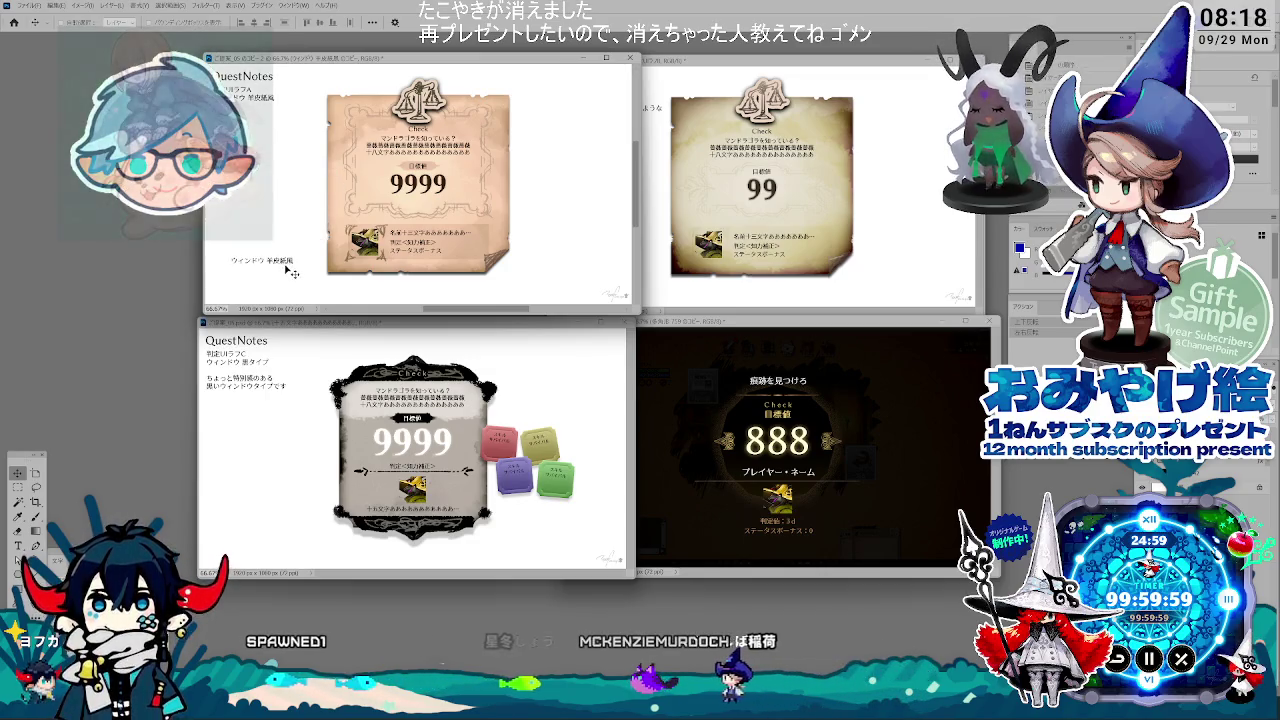
# Step: Check the request brief, then move the parchment note text up under the QuestNotes heading
pyautogui.hotkey('alt', 'Tab')
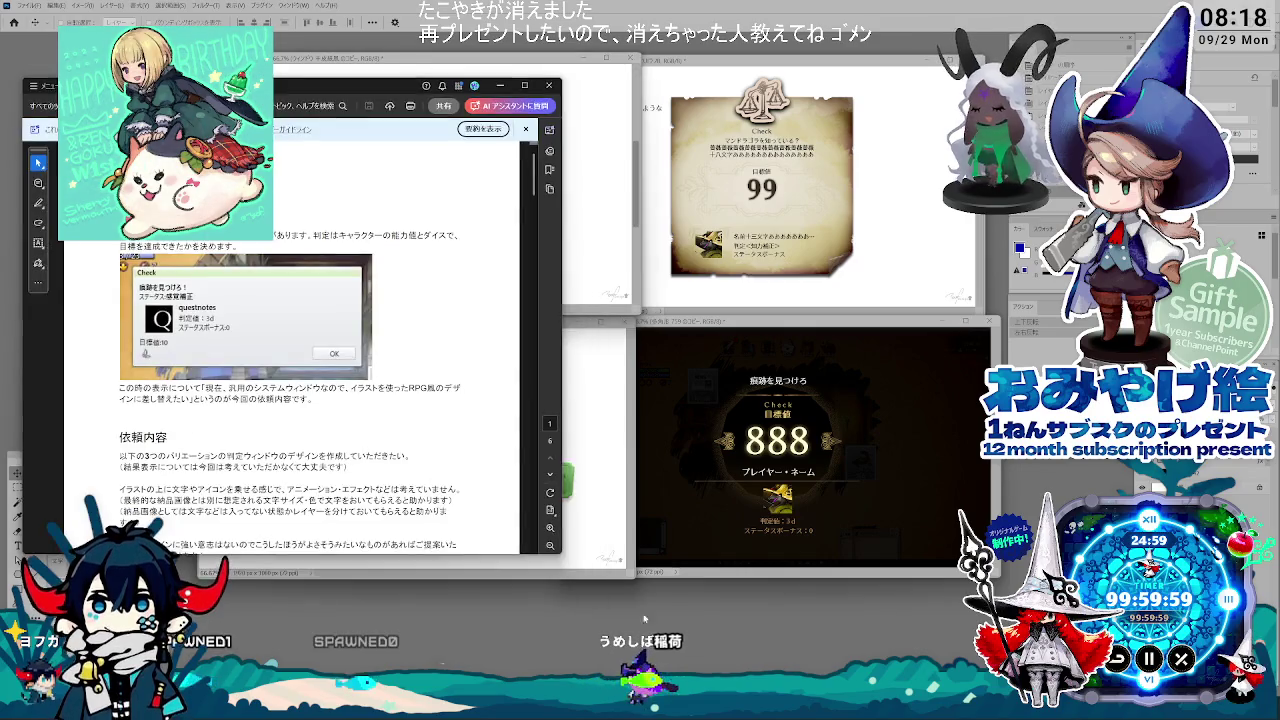
pyautogui.scroll(-2, 388, 441)
pyautogui.scroll(-4, 388, 441)
pyautogui.scroll(-2, 388, 441)
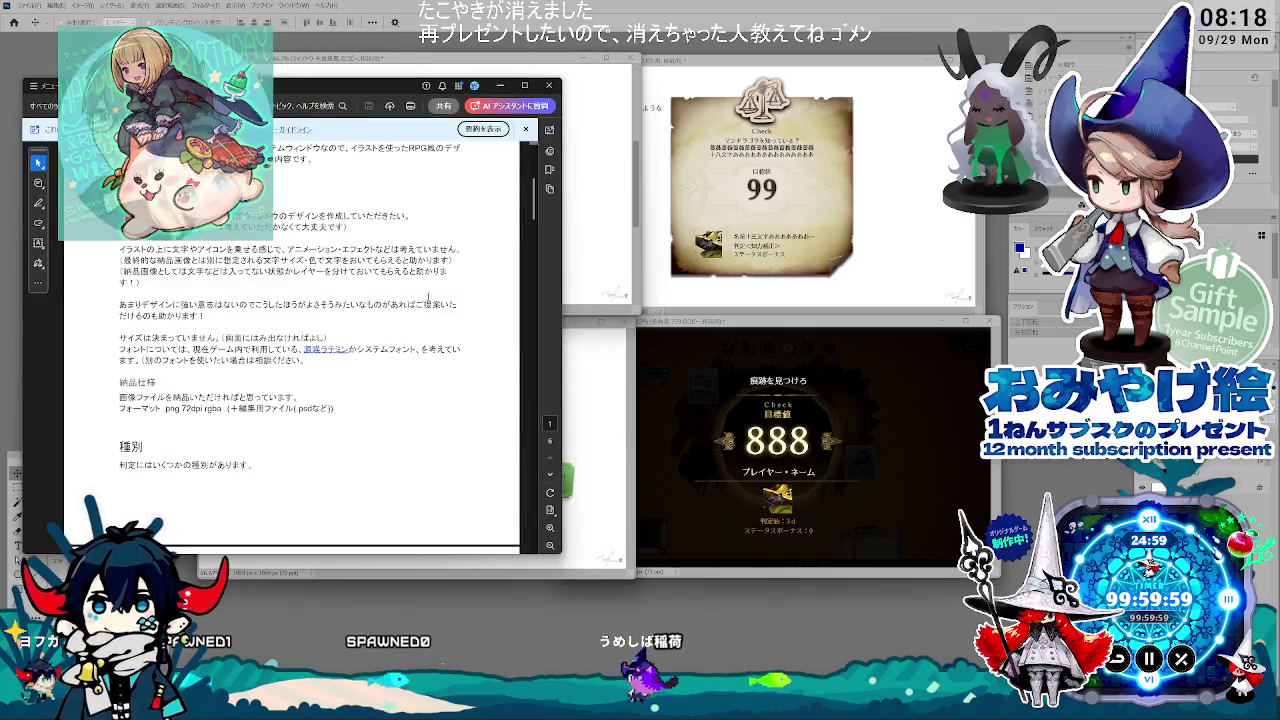
pyautogui.hotkey('alt', 'Tab')
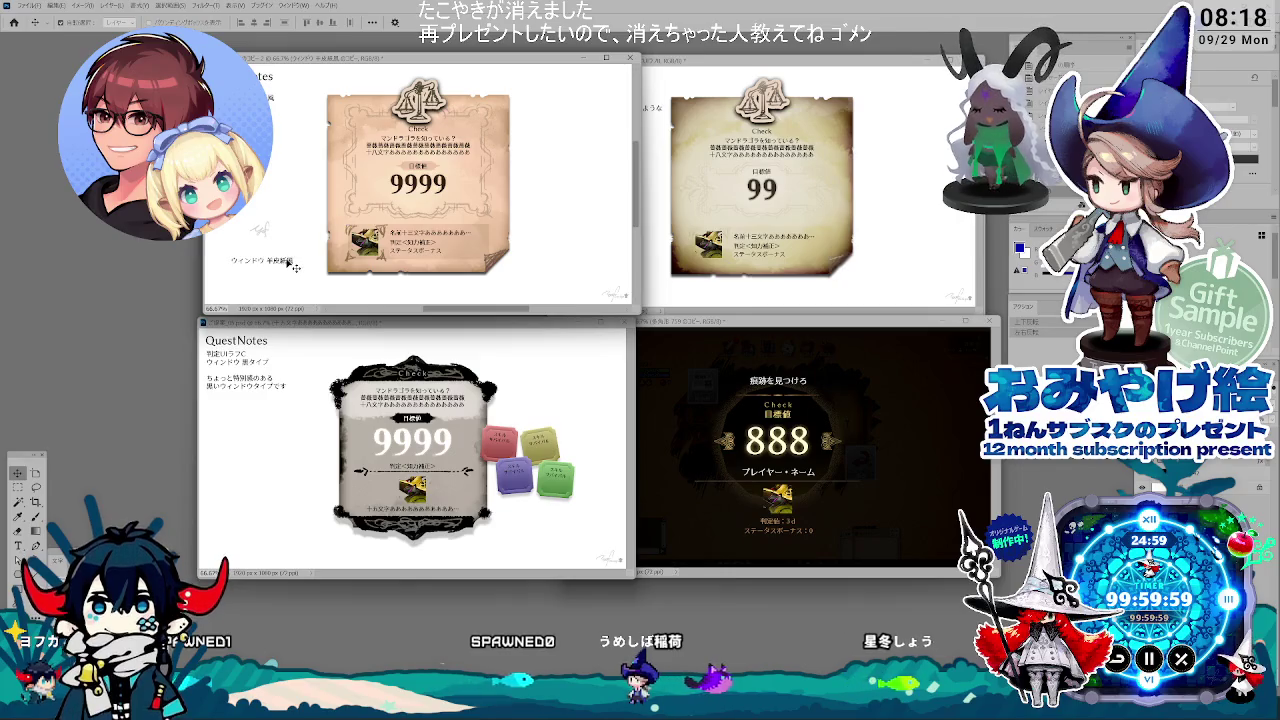
pyautogui.moveTo(317, 282); pyautogui.dragTo(296, 131)
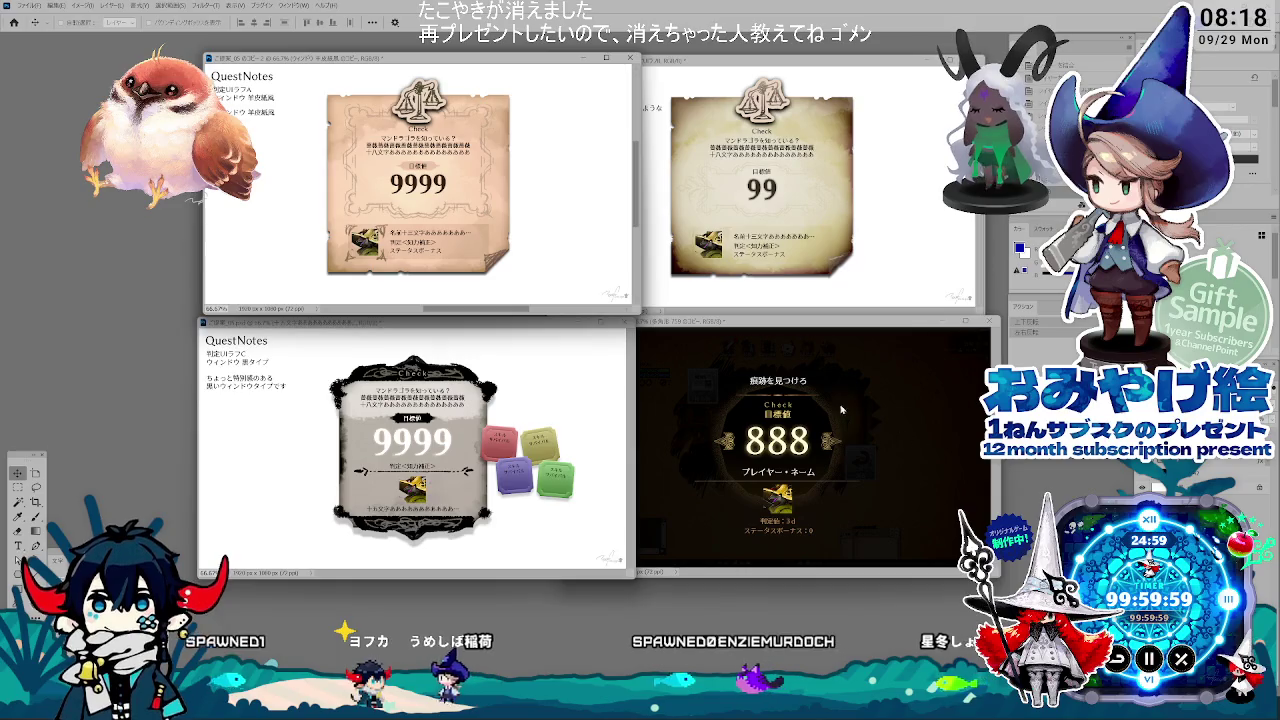
pyautogui.hotkey('ctrl', 'shift', 's')
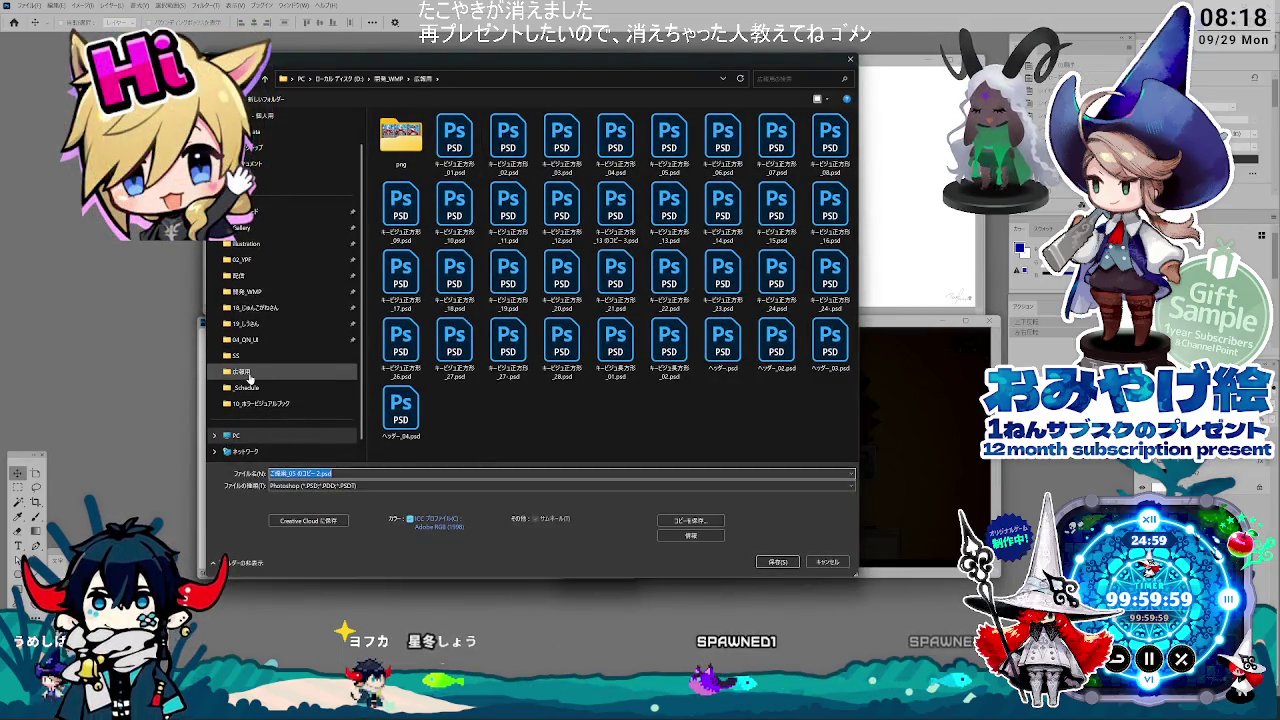
# Step: Go to the 開発_WMP > 04_QN_UI folder and clear the old file name
pyautogui.click(264, 296)
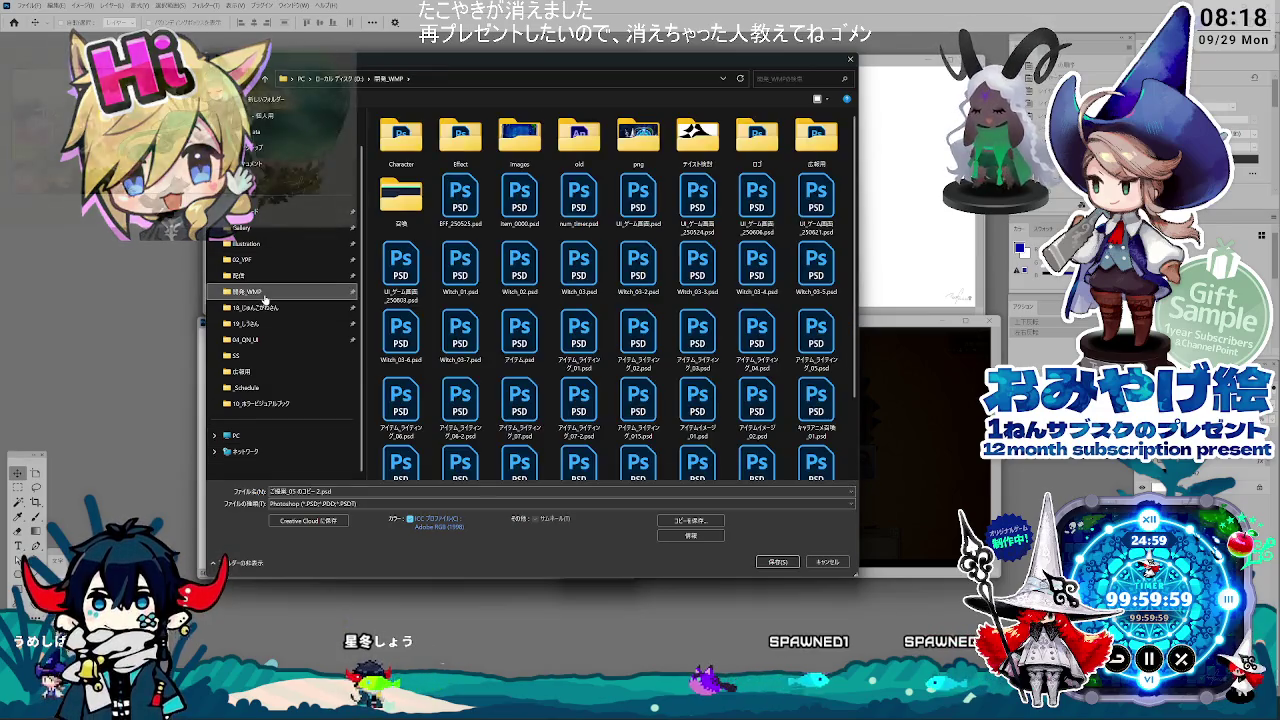
pyautogui.click(245, 339)
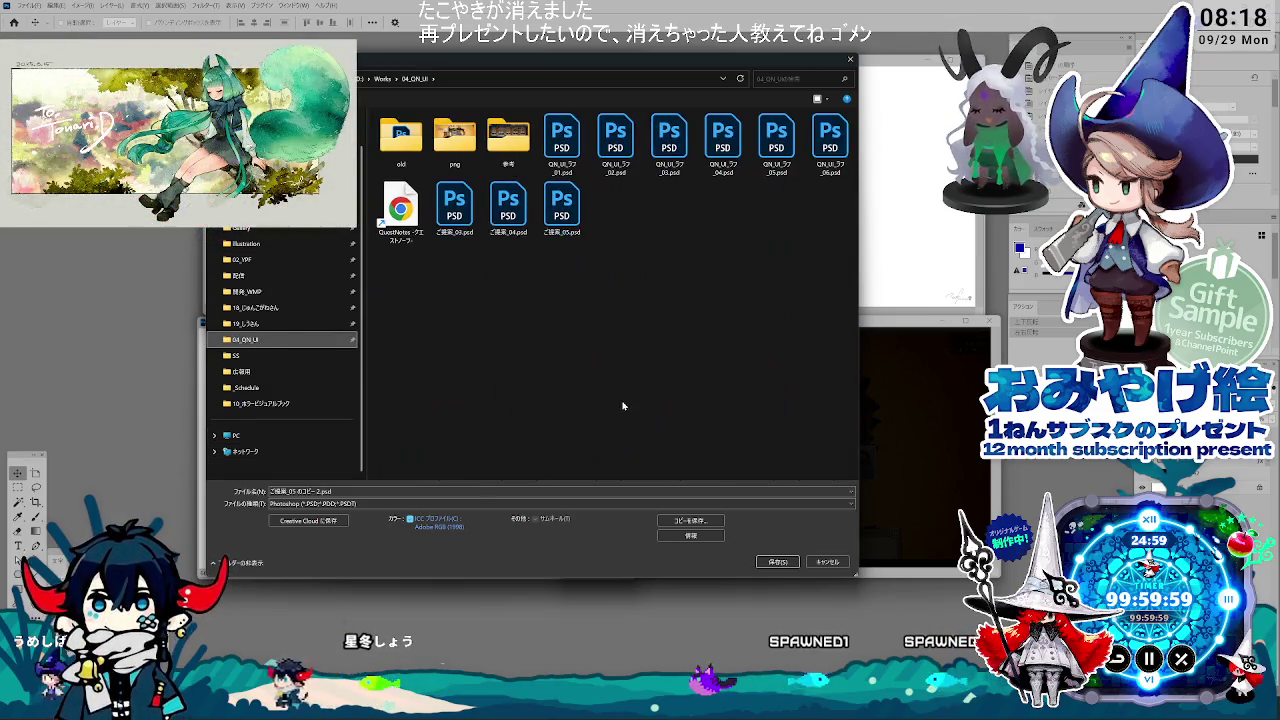
pyautogui.hotkey('ctrl', 'a')
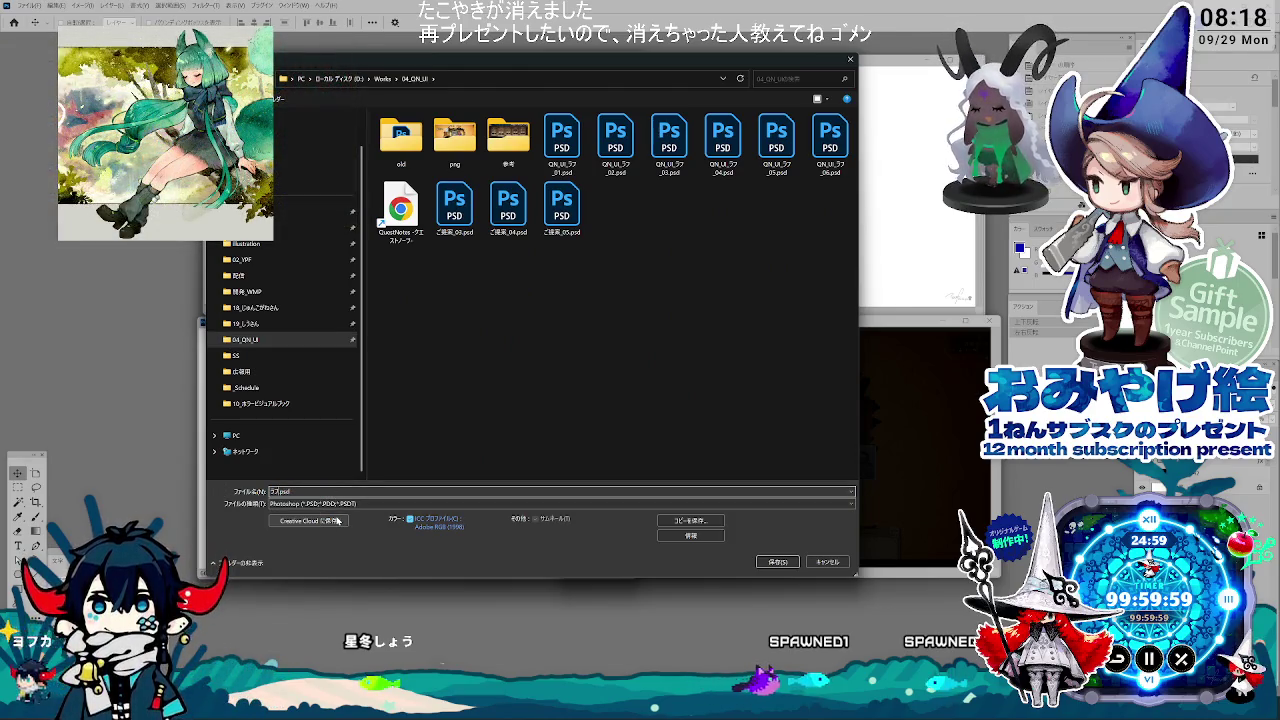
pyautogui.press('BackSpace')
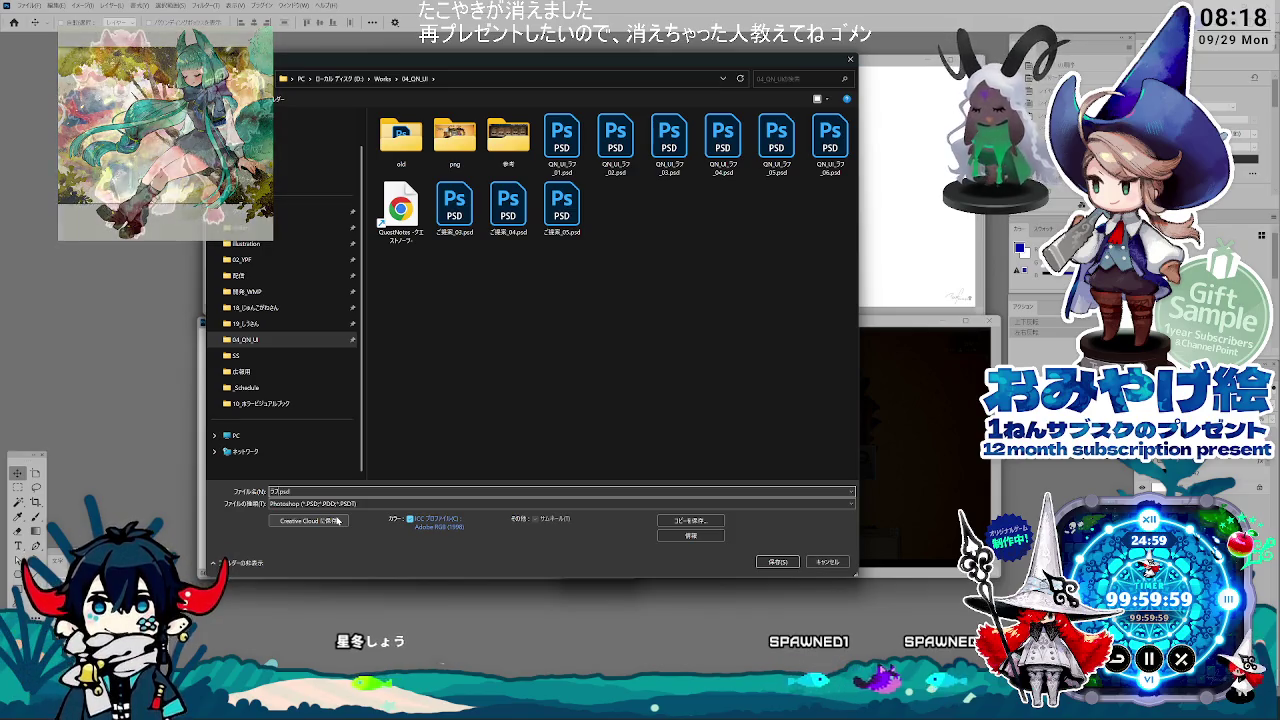
# Step: Name the file 判定UIテイストラフ_A.psd and save it in 04_QN_UI
pyautogui.write('らふ')
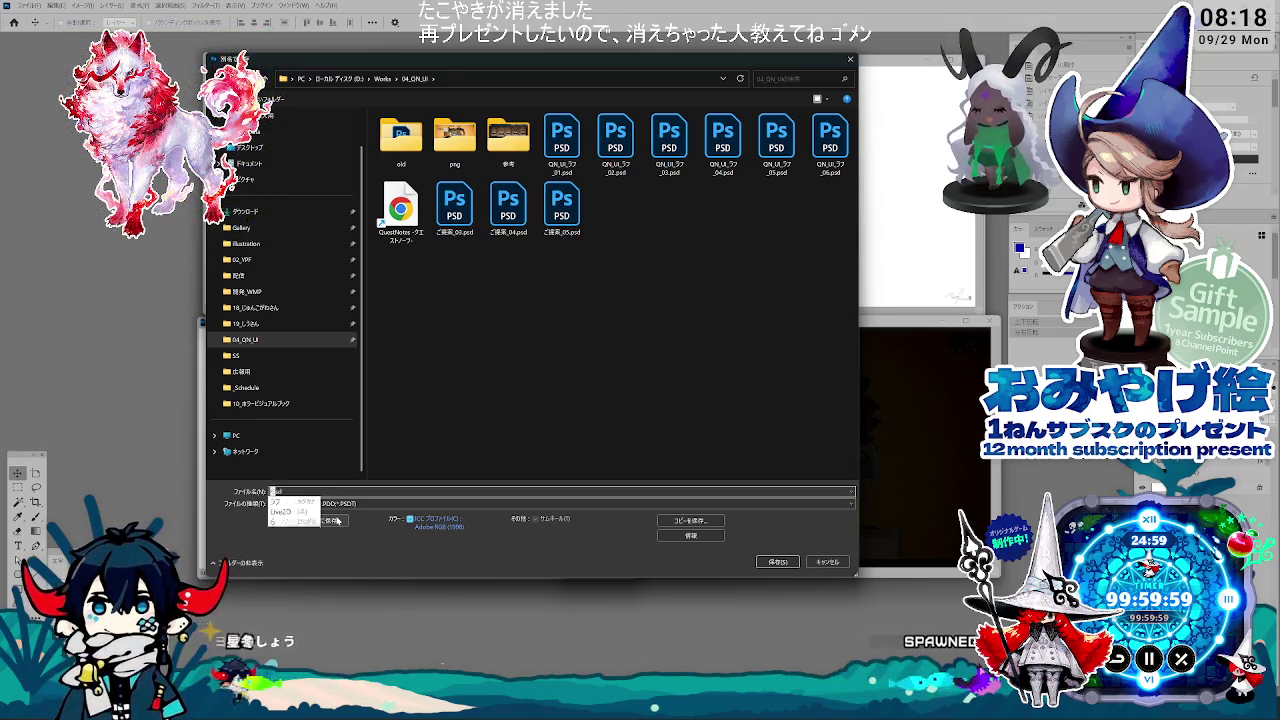
pyautogui.press('Down')
pyautogui.press('Return')
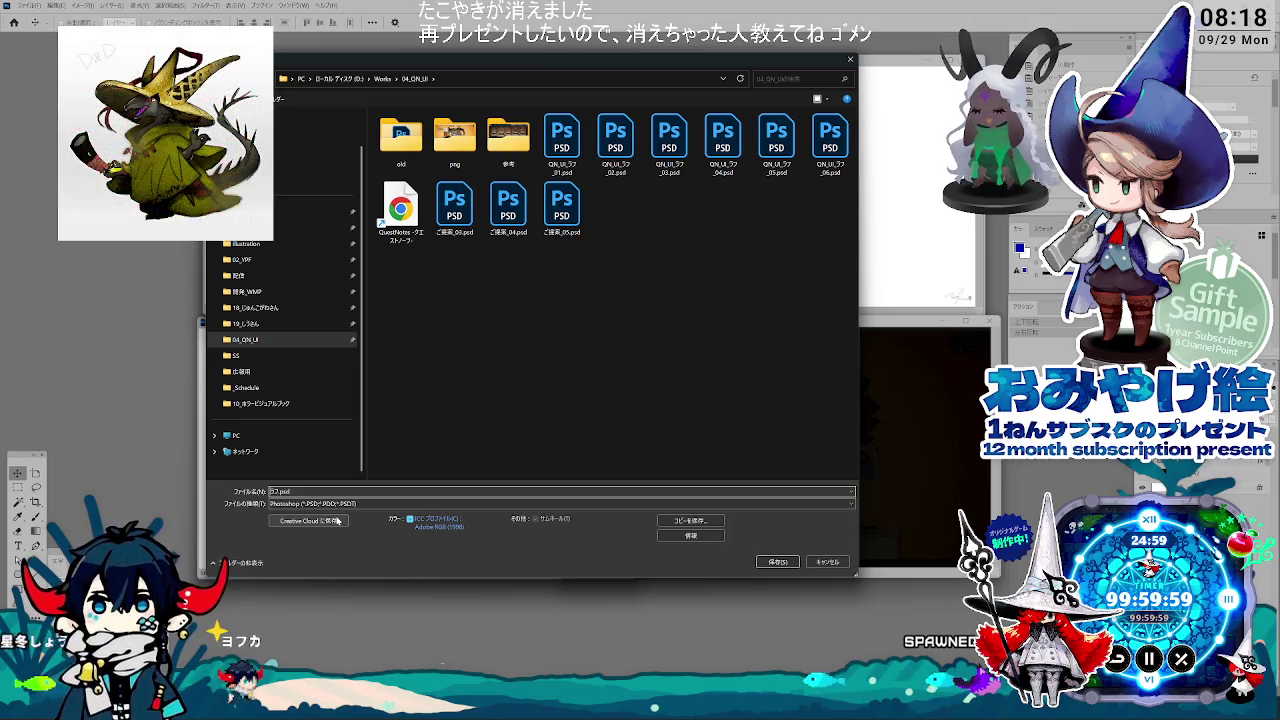
pyautogui.write('戦闘UI')
pyautogui.press('Return')
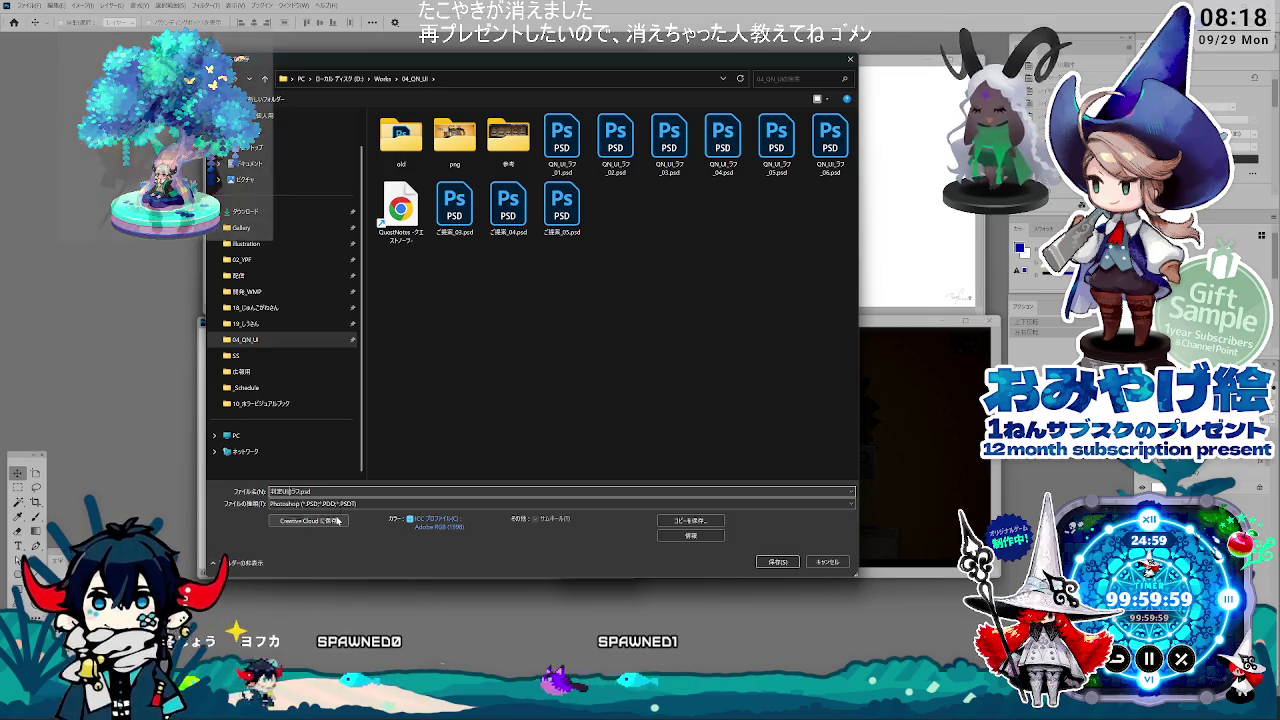
pyautogui.write('_01')
pyautogui.press('Return')
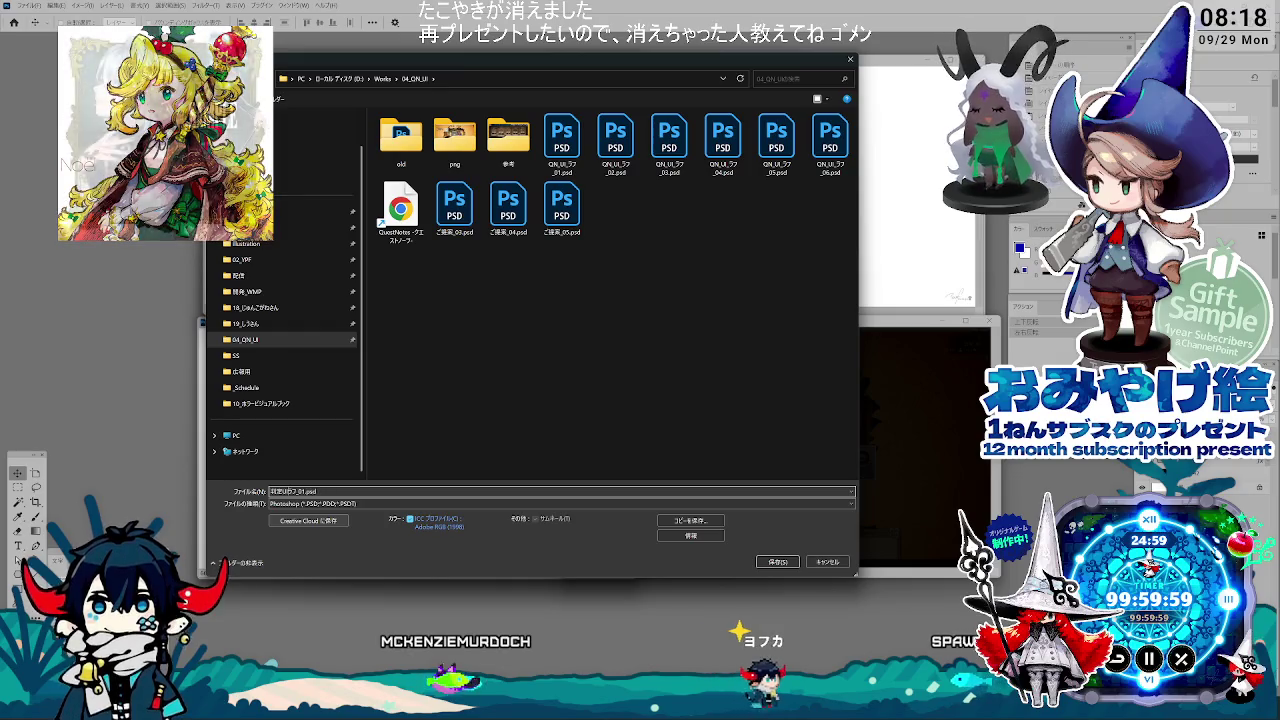
pyautogui.write('いす')
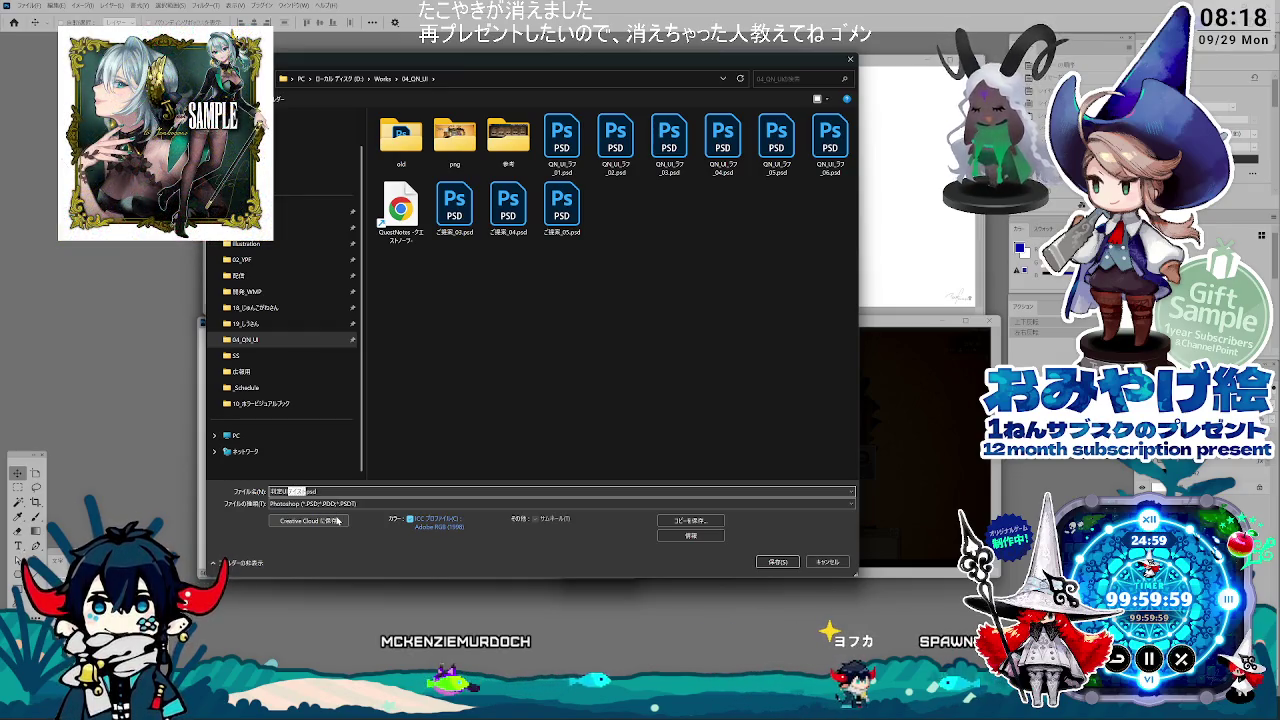
pyautogui.moveTo(270, 491); pyautogui.dragTo(321, 491)
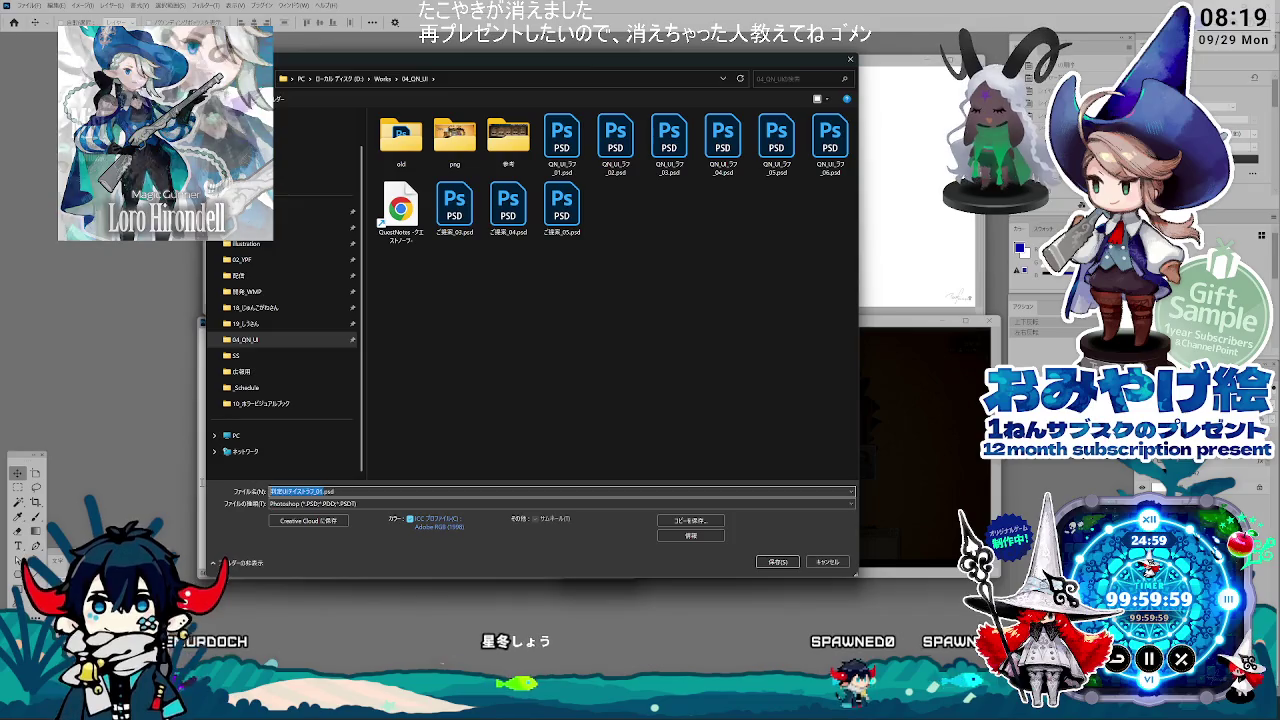
pyautogui.click(779, 562)
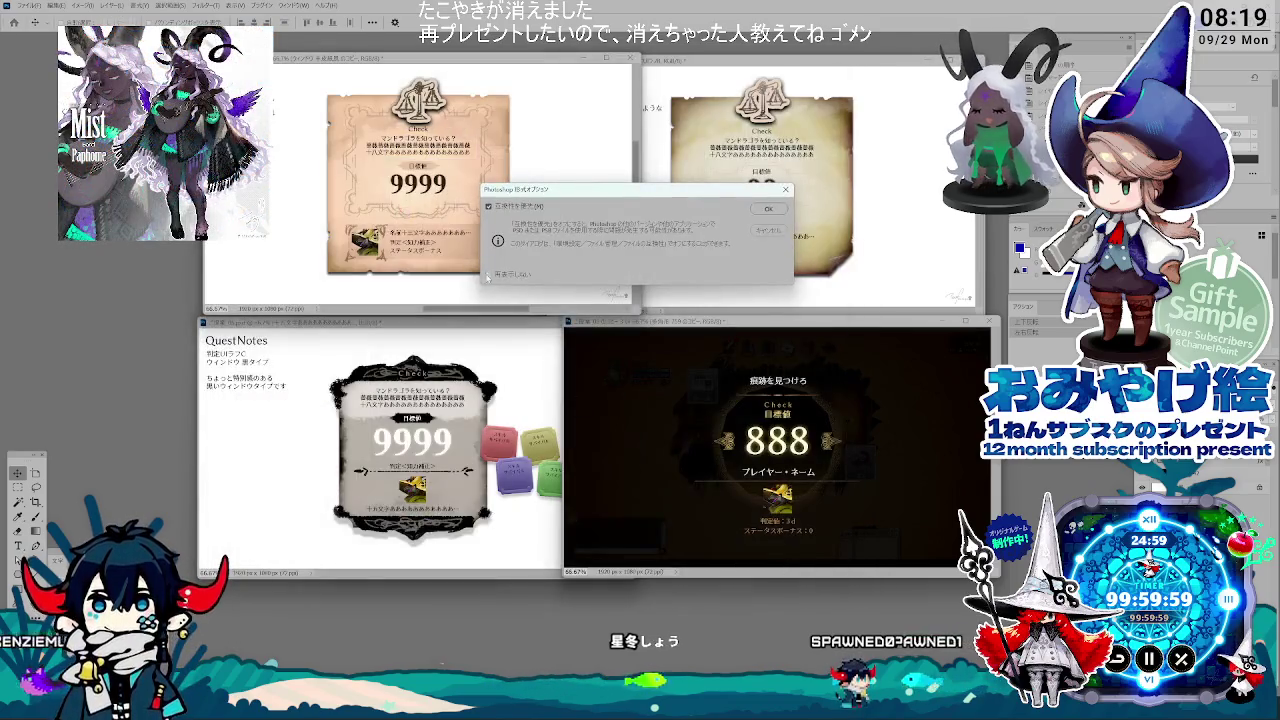
# Step: Confirm the PSD format options, close the front window and refit the 9999 mockup into its tile
pyautogui.click(767, 209)
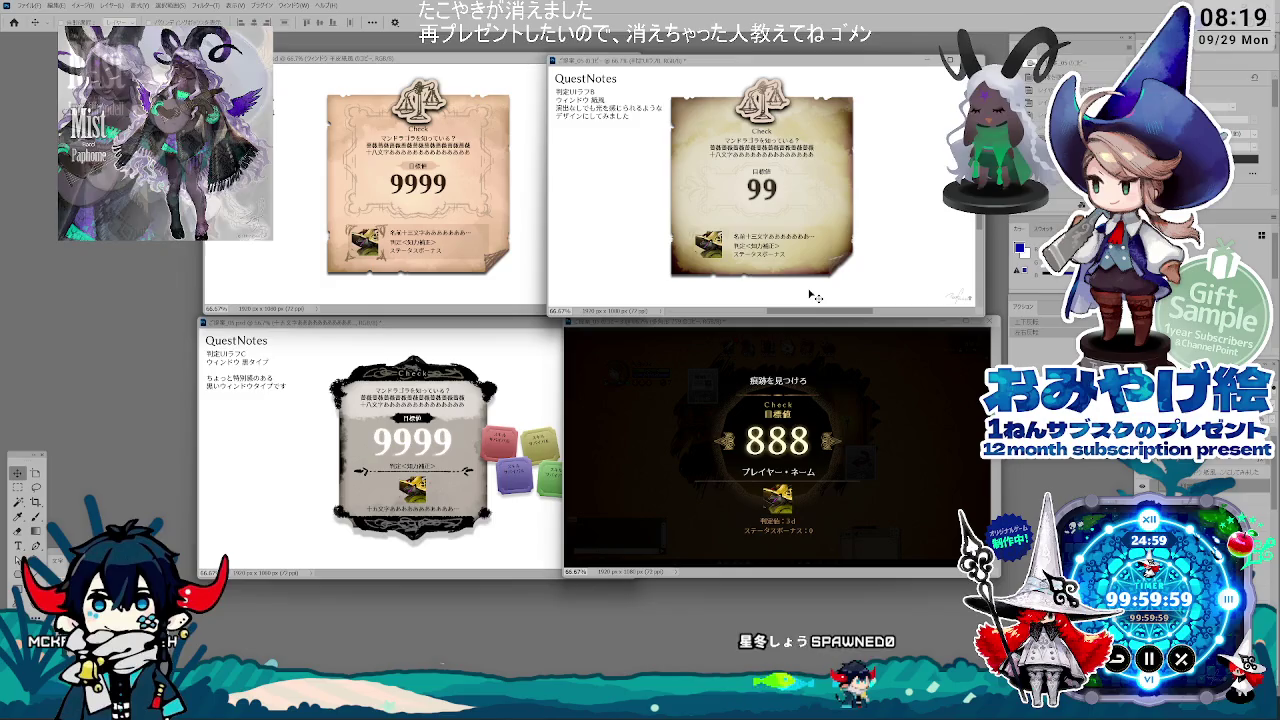
pyautogui.click(455, 188)
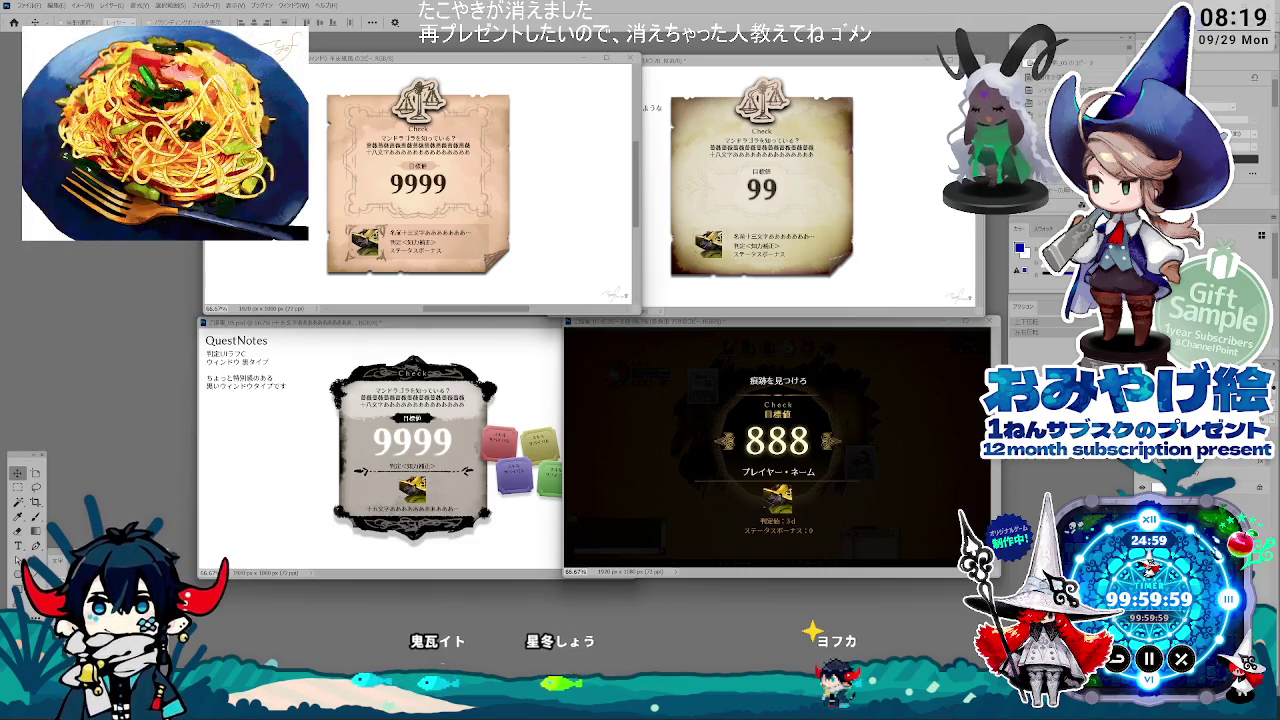
pyautogui.hotkey('ctrl', 'w')
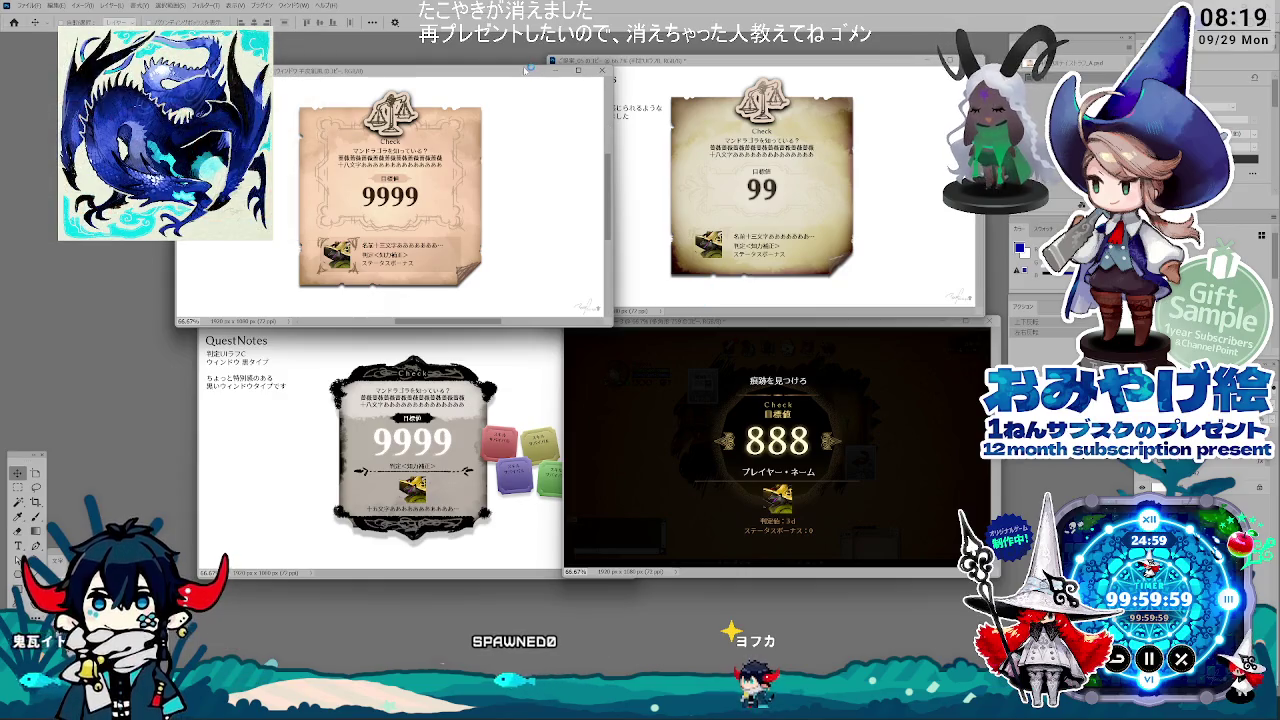
pyautogui.moveTo(526, 70); pyautogui.dragTo(668, 37)
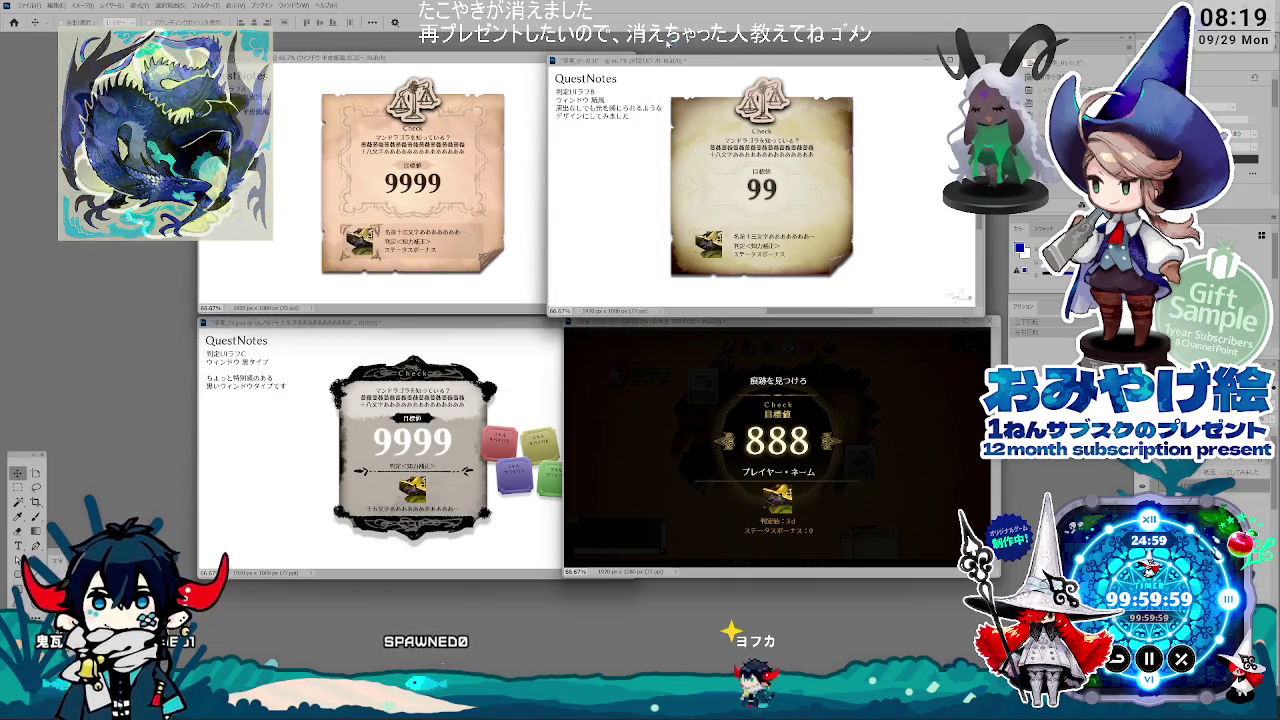
pyautogui.click(620, 378)
pyautogui.hotkey('ctrl', 'shift', 's')
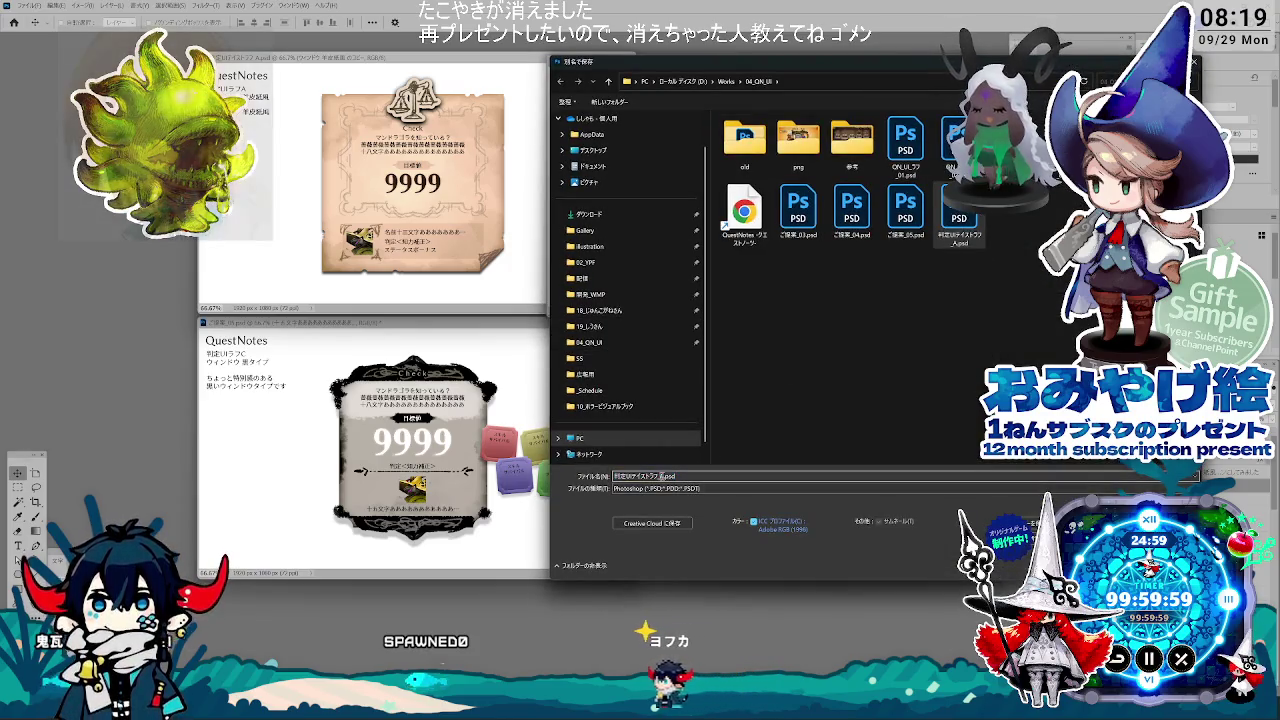
# Step: Save the 888 mockup, then the ornate 9999 mockup, under lettered 判定UIテイストラフ names
pyautogui.press('Return')
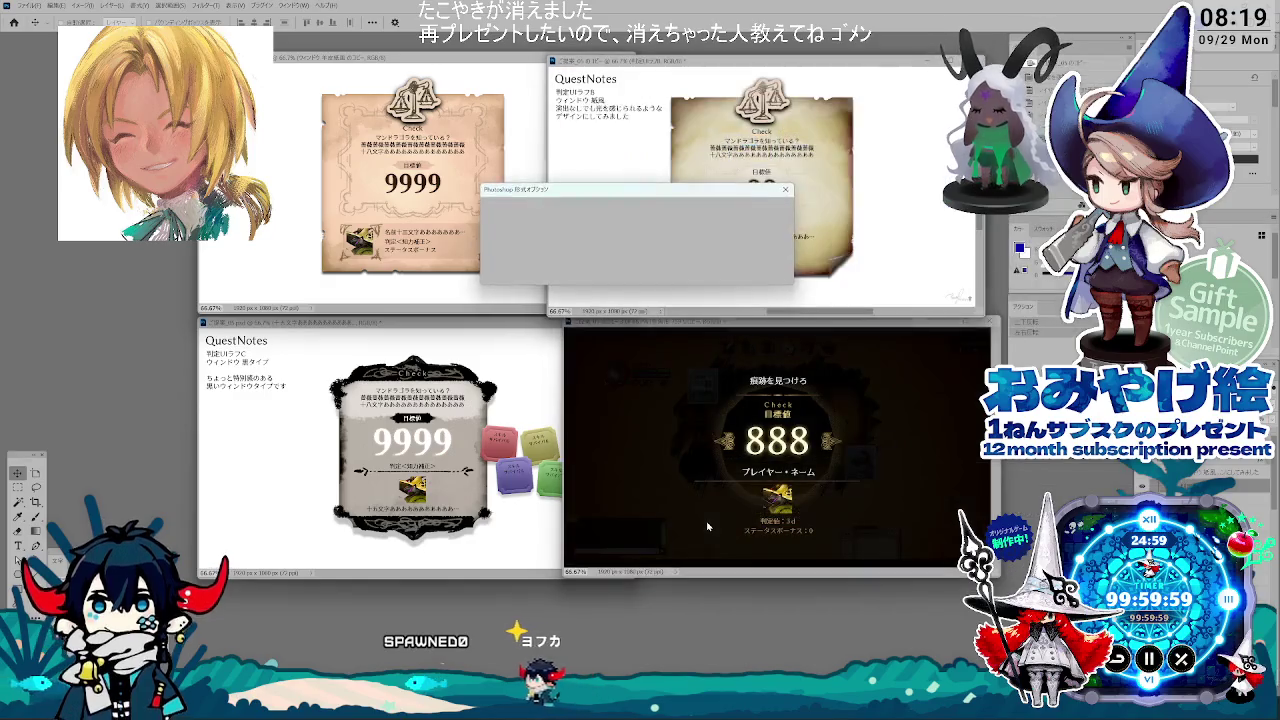
pyautogui.click(458, 445)
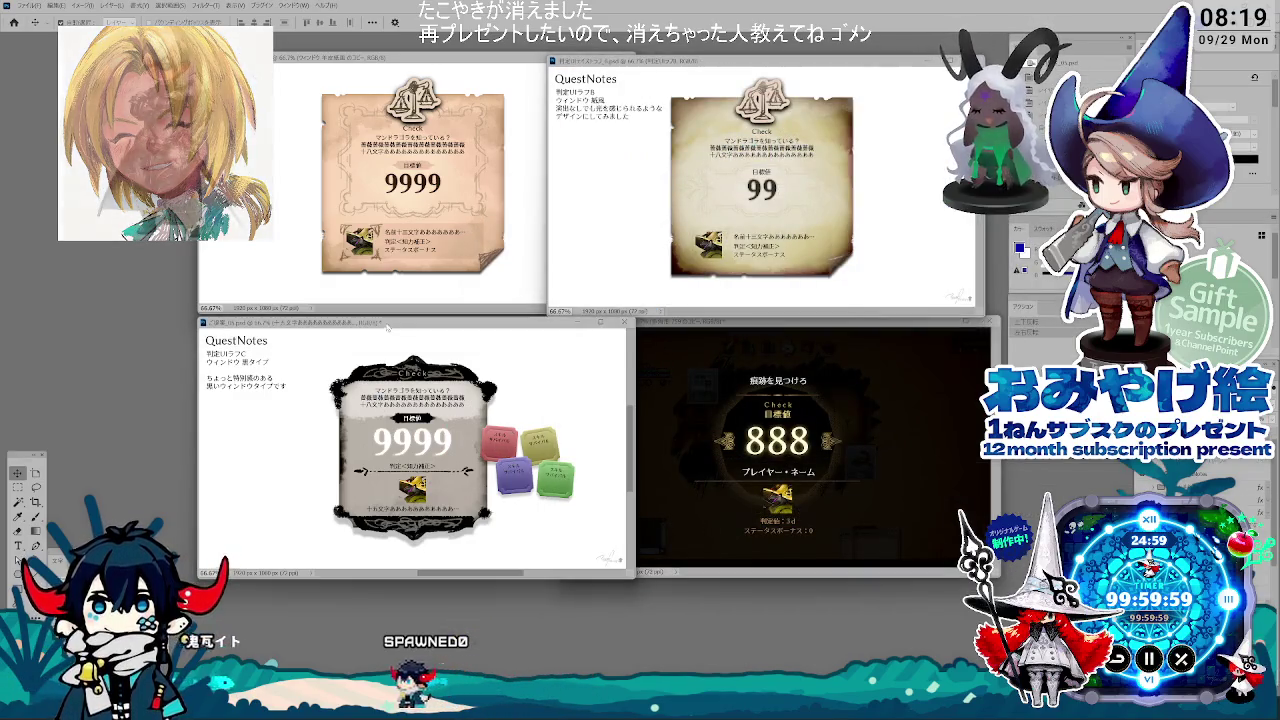
pyautogui.hotkey('ctrl', 'shift', 's')
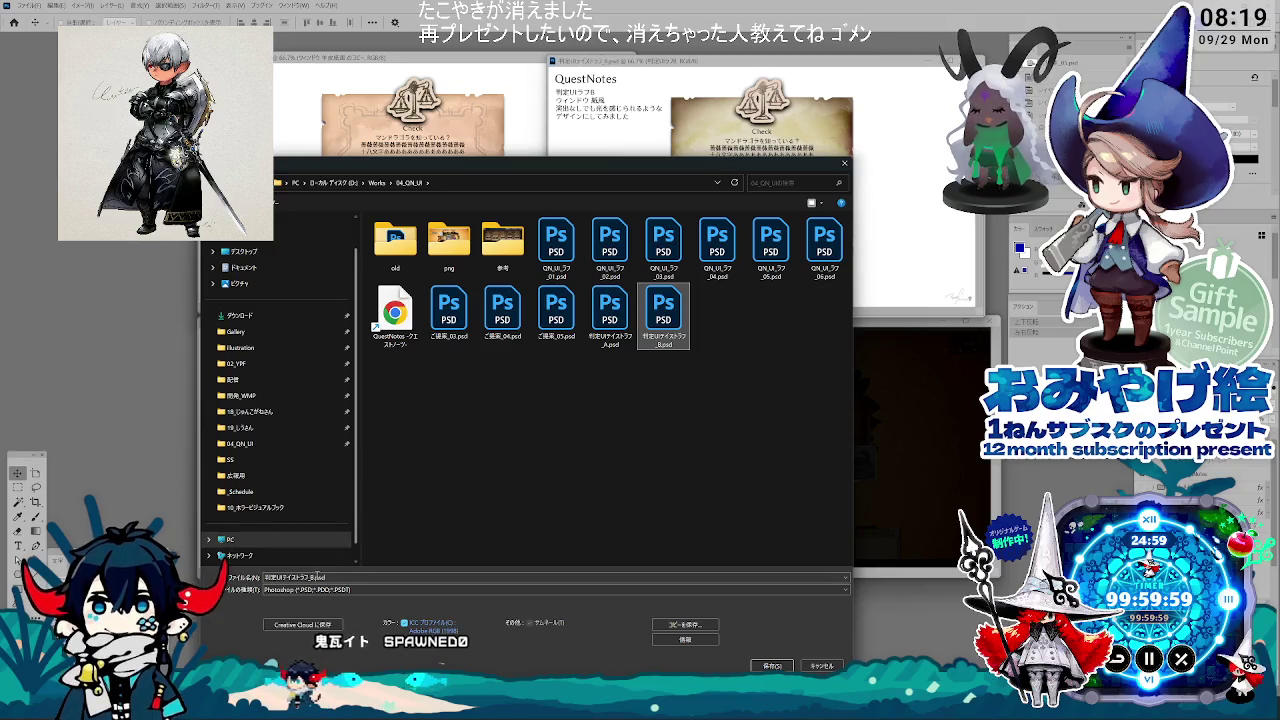
pyautogui.doubleClick(316, 577)
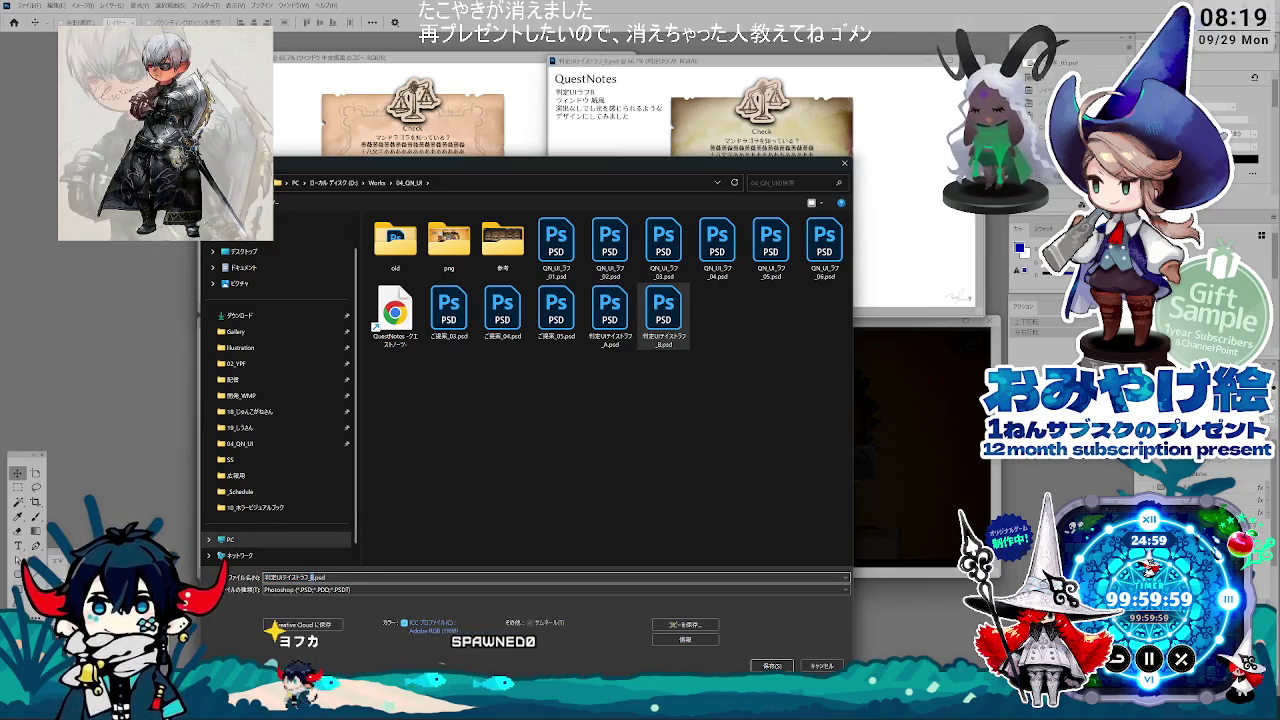
pyautogui.write('C')
pyautogui.press('Return')
pyautogui.press('Return')
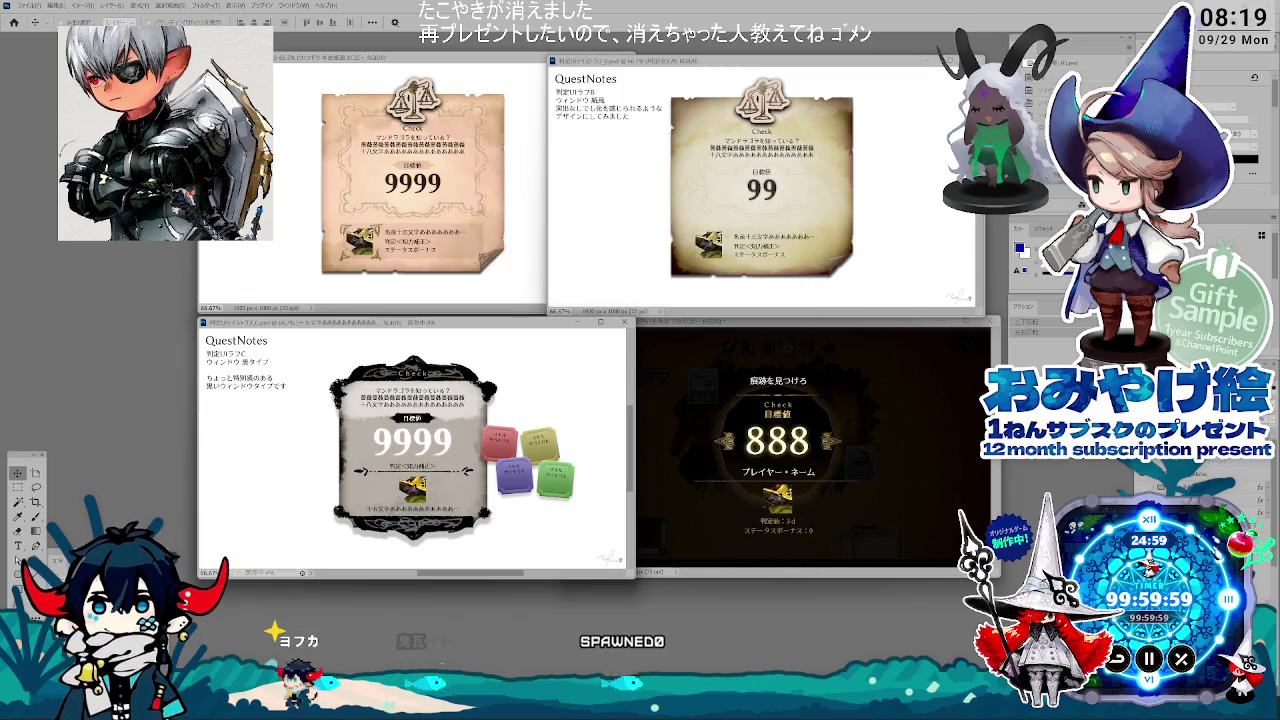
# Step: Save the dark 888 mockup under the next 判定UIテイストラフ name and confirm format options
pyautogui.click(812, 458)
pyautogui.hotkey('ctrl', 'shift', 's')
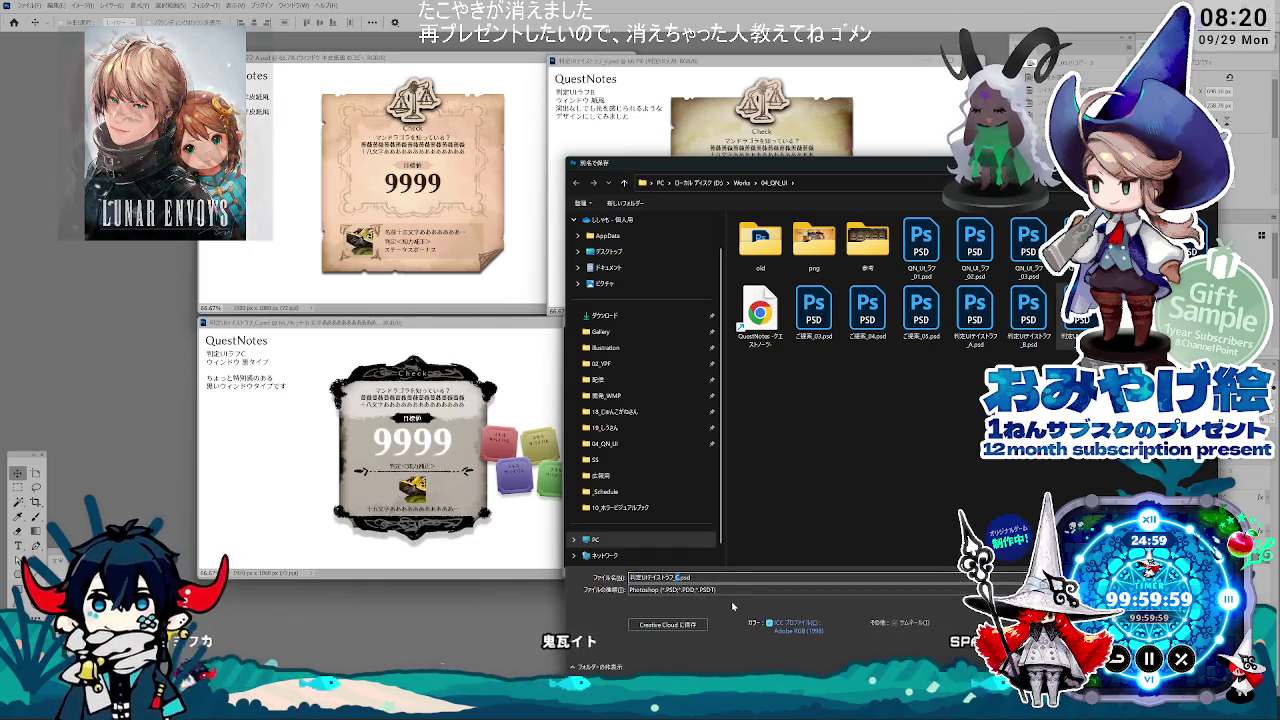
pyautogui.press('Return')
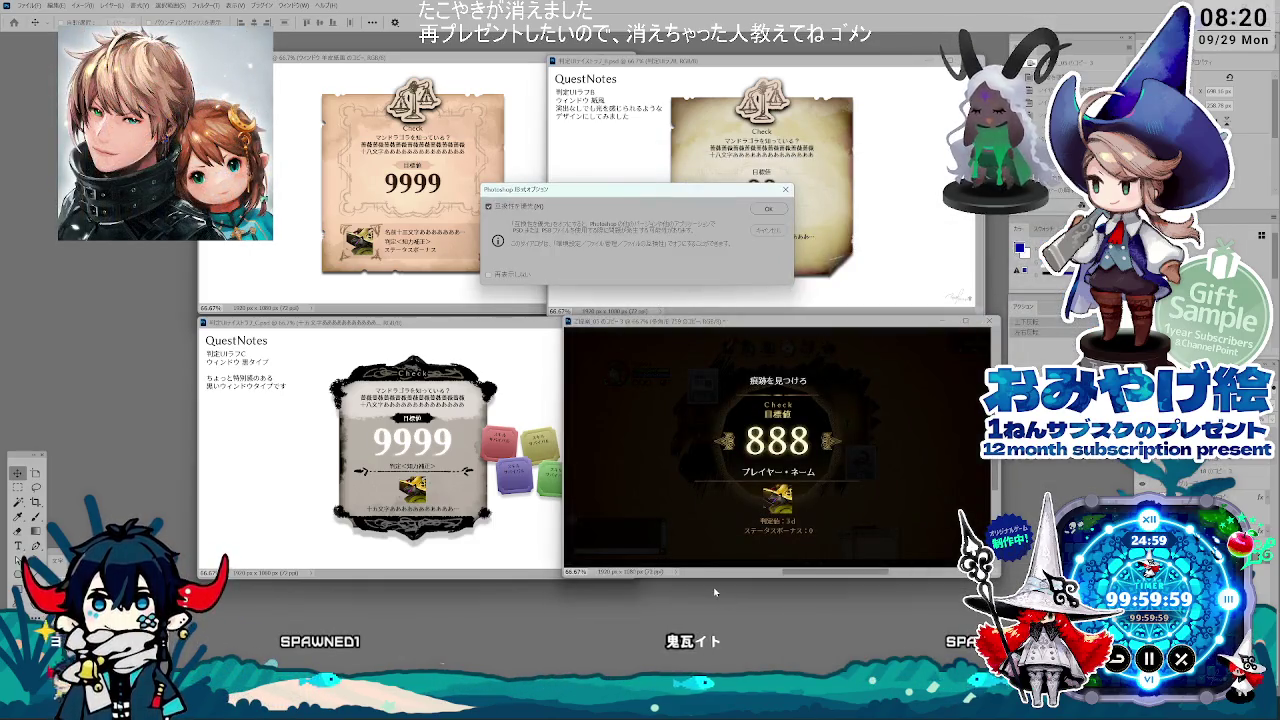
pyautogui.press('Return')
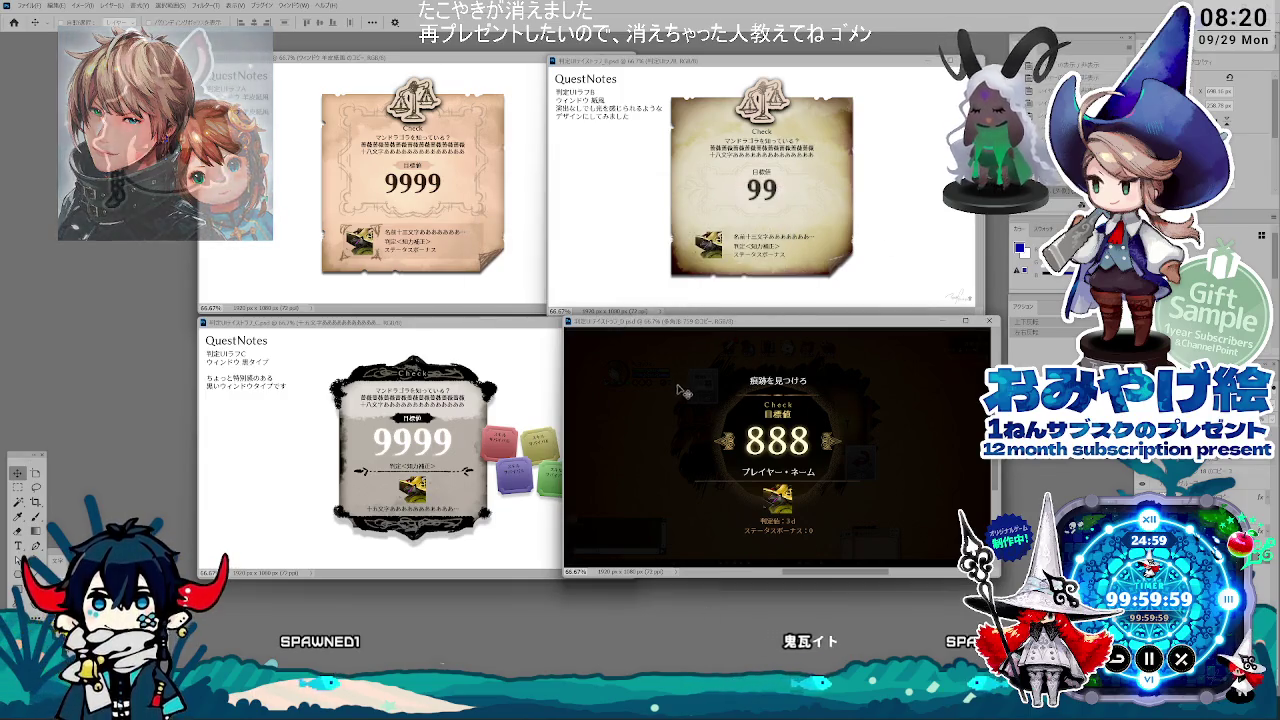
# Step: View the ラフA mockup at 100%, centred over the other windows
pyautogui.click(810, 478)
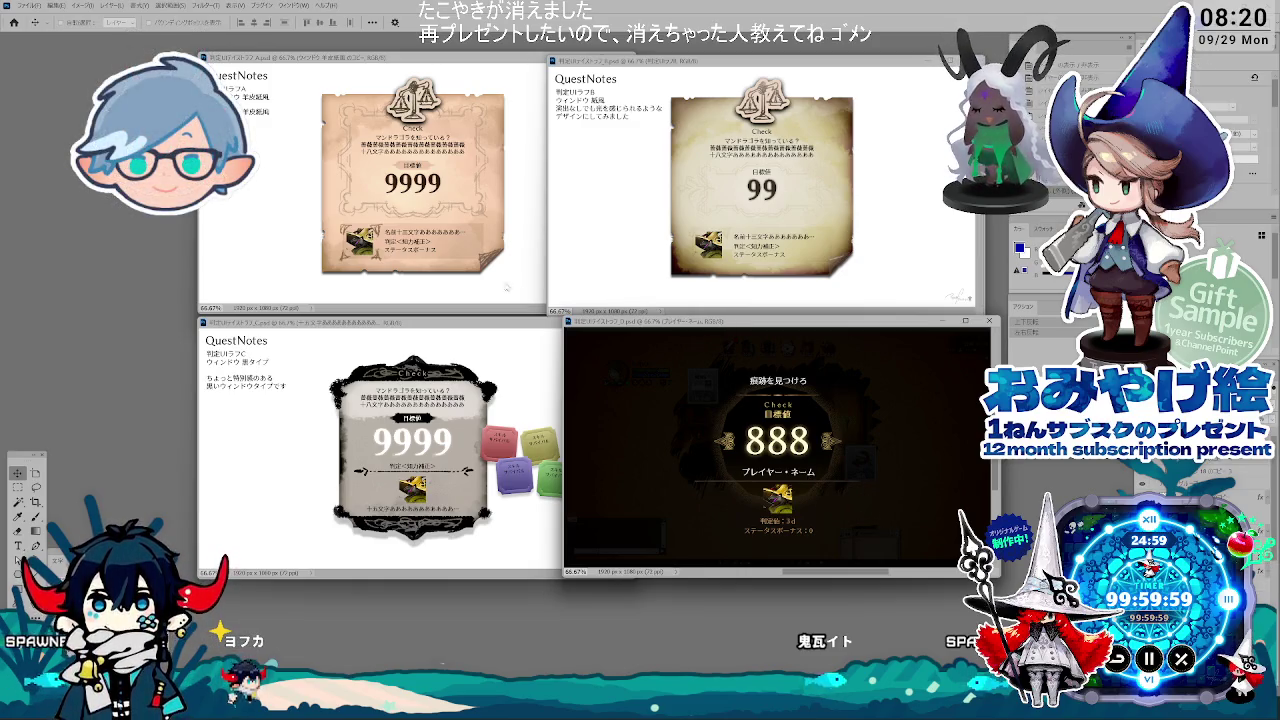
pyautogui.click(418, 213)
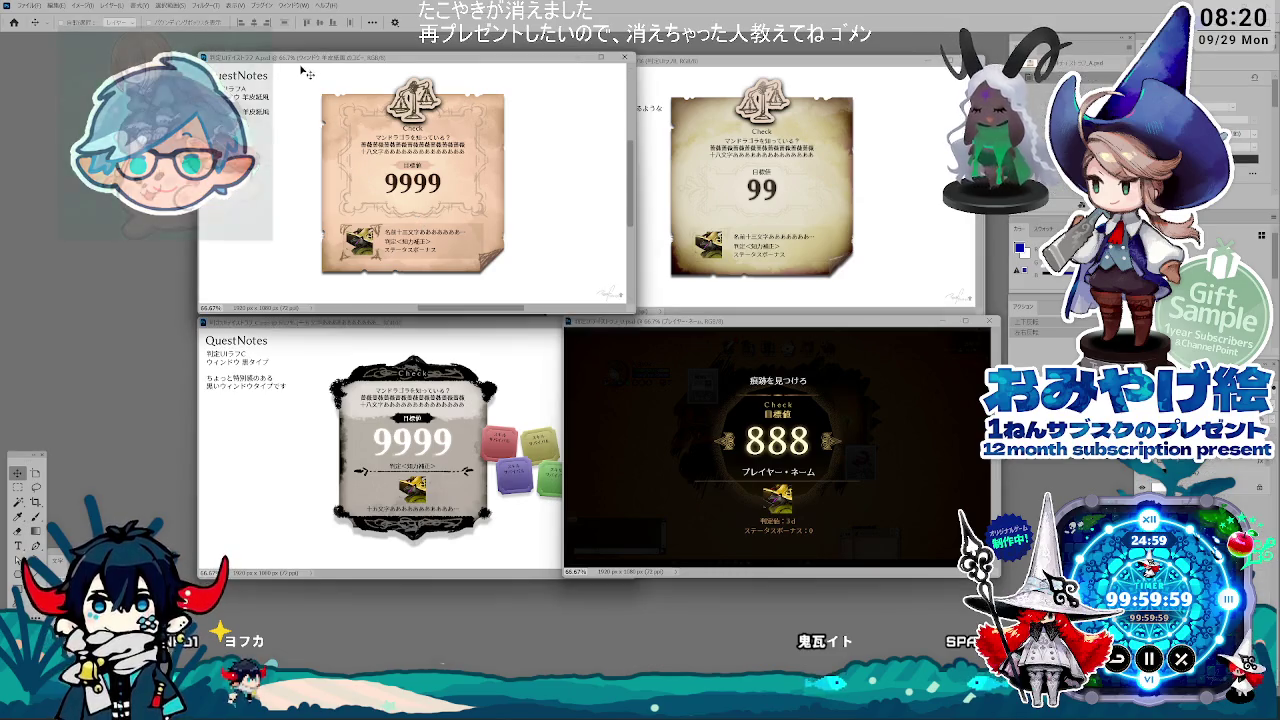
pyautogui.hotkey('ctrl', '1')
pyautogui.moveTo(468, 203); pyautogui.dragTo(432, 205)
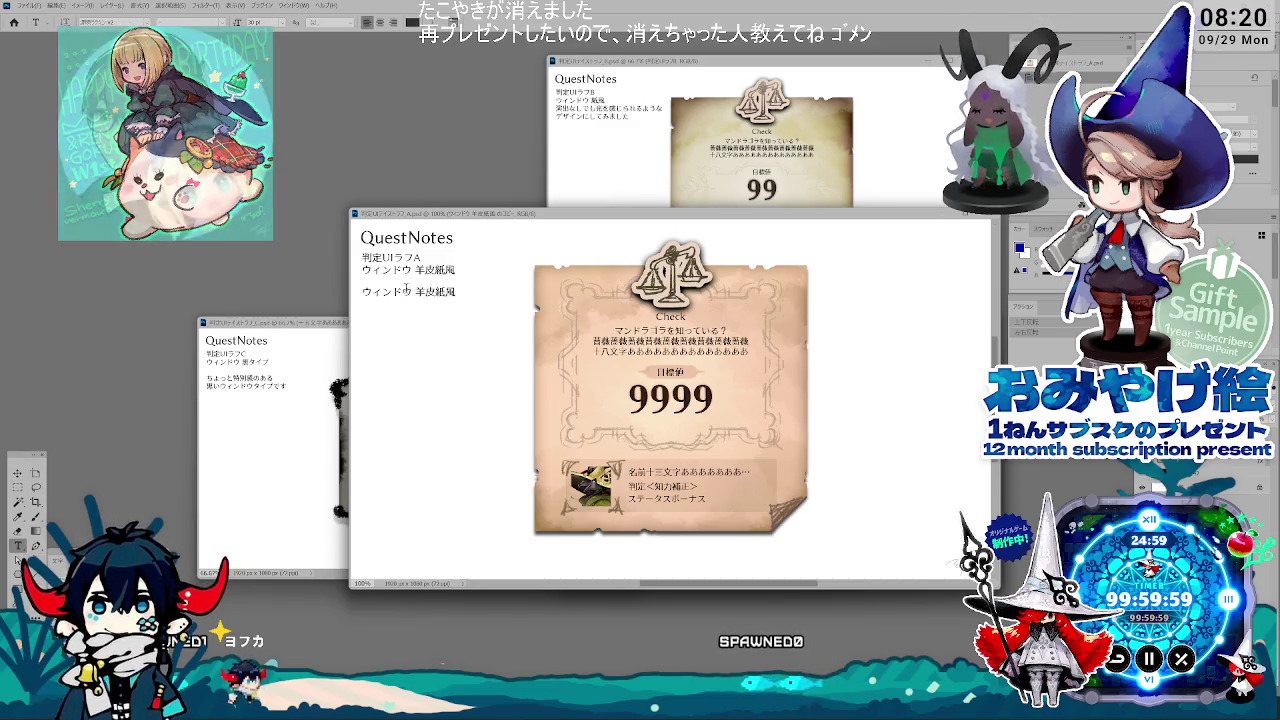
# Step: Replace the duplicated ウィンドウ 羊皮紙風 line with 'なるべく既存のUIに合わせたテイストです'
pyautogui.moveTo(361, 292); pyautogui.dragTo(553, 300)
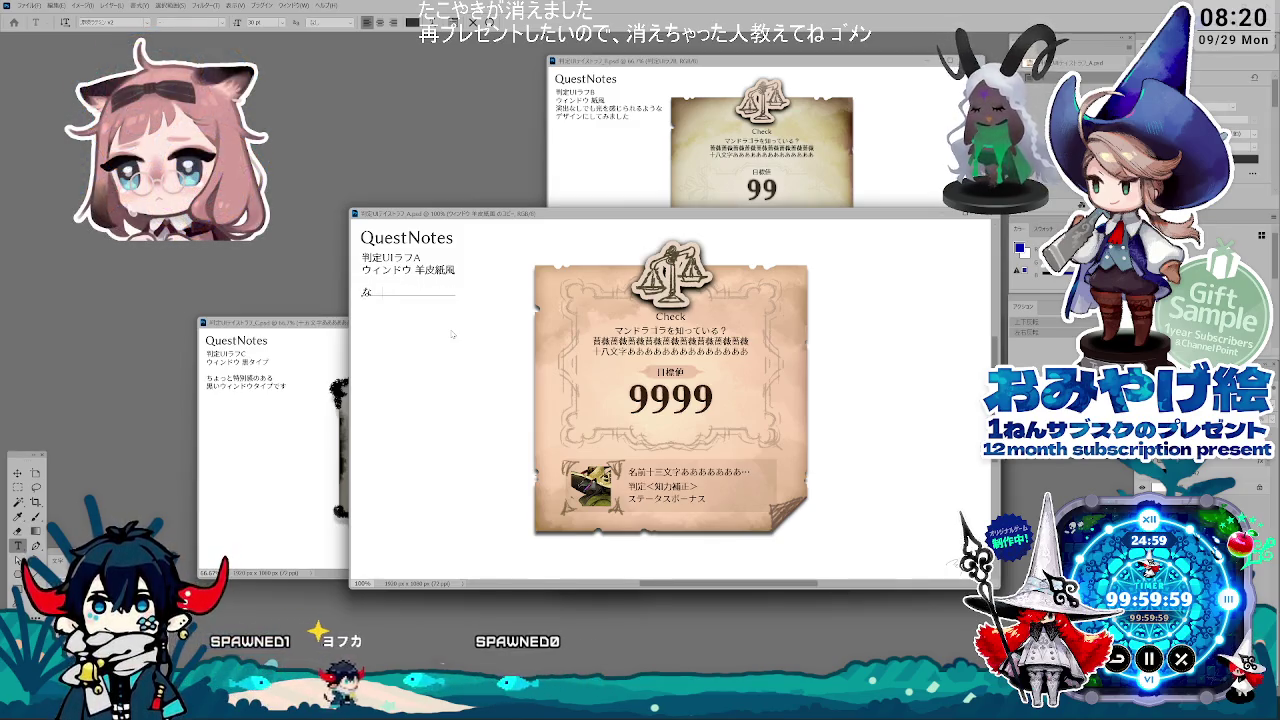
pyautogui.press('BackSpace')
pyautogui.write('べく既存のUIに')
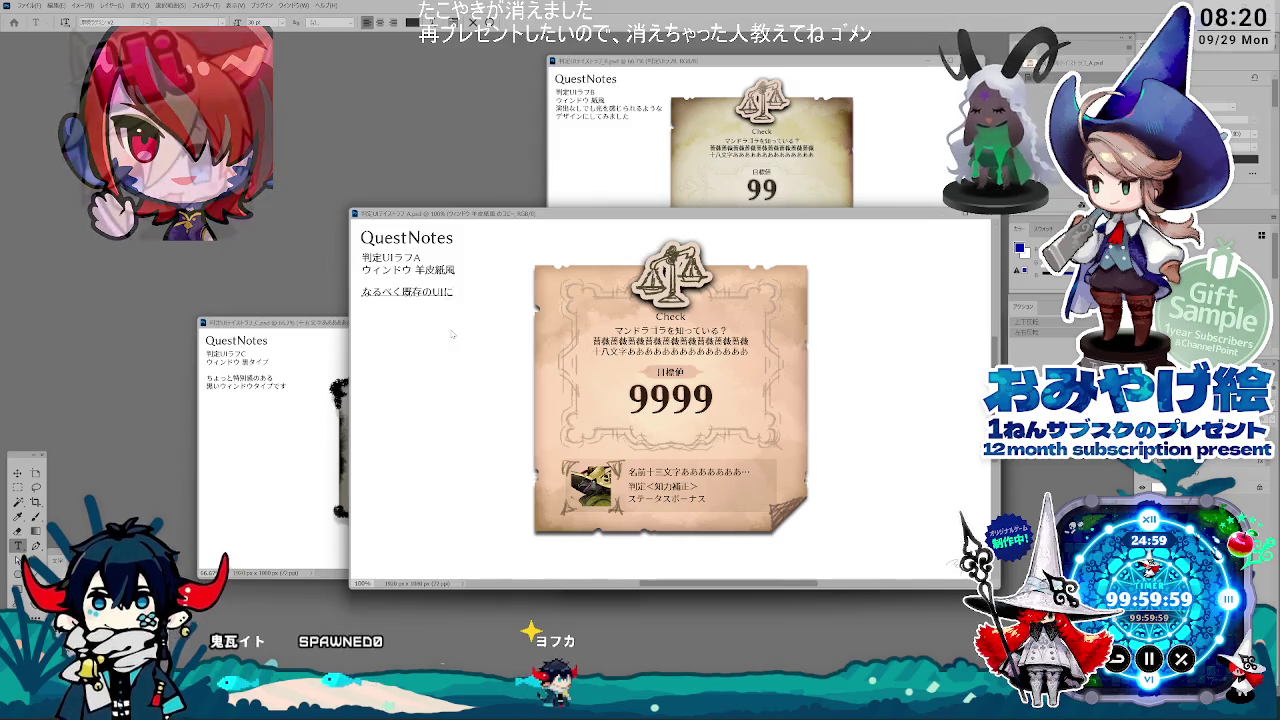
pyautogui.press('Return')
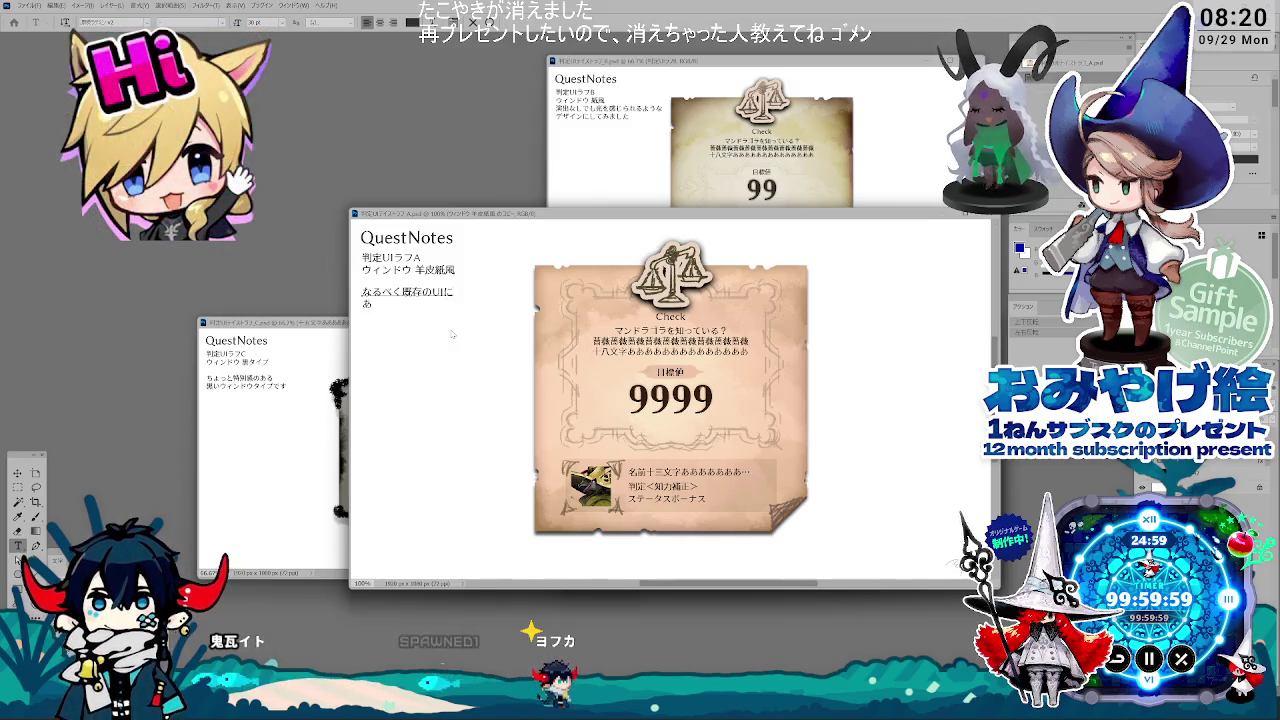
pyautogui.write('テイスト')
pyautogui.press('Return')
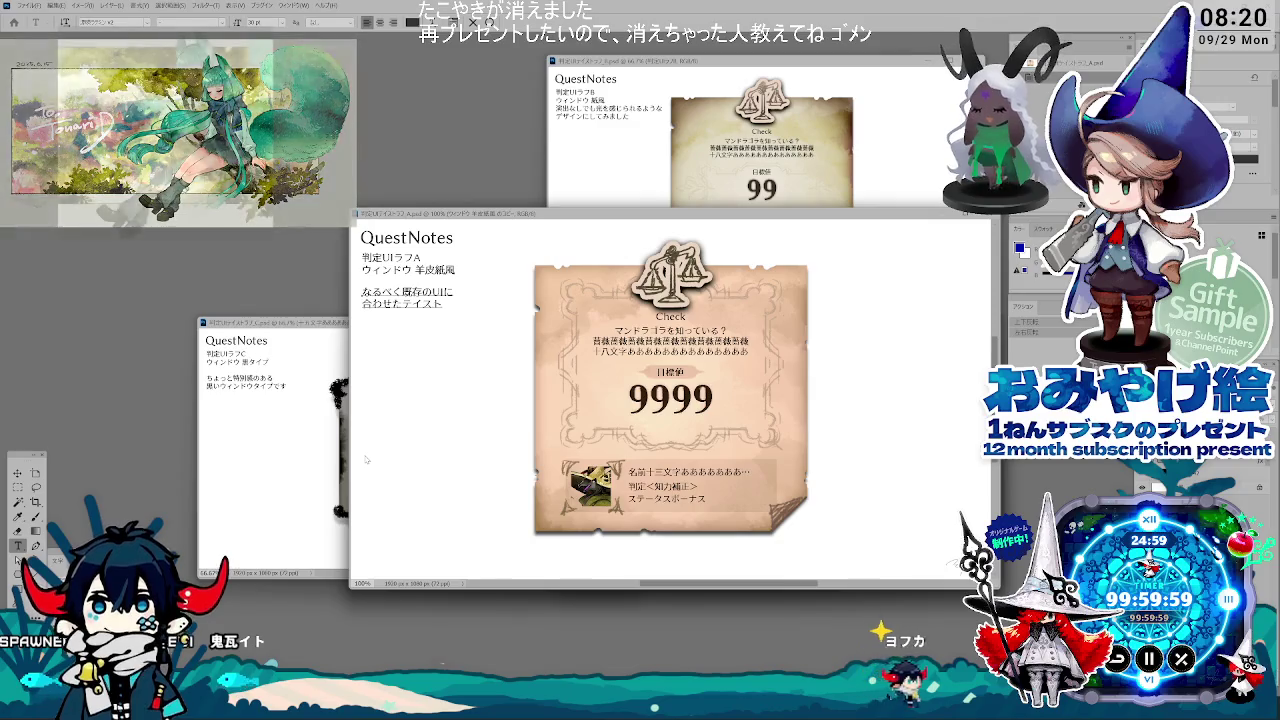
pyautogui.write('です')
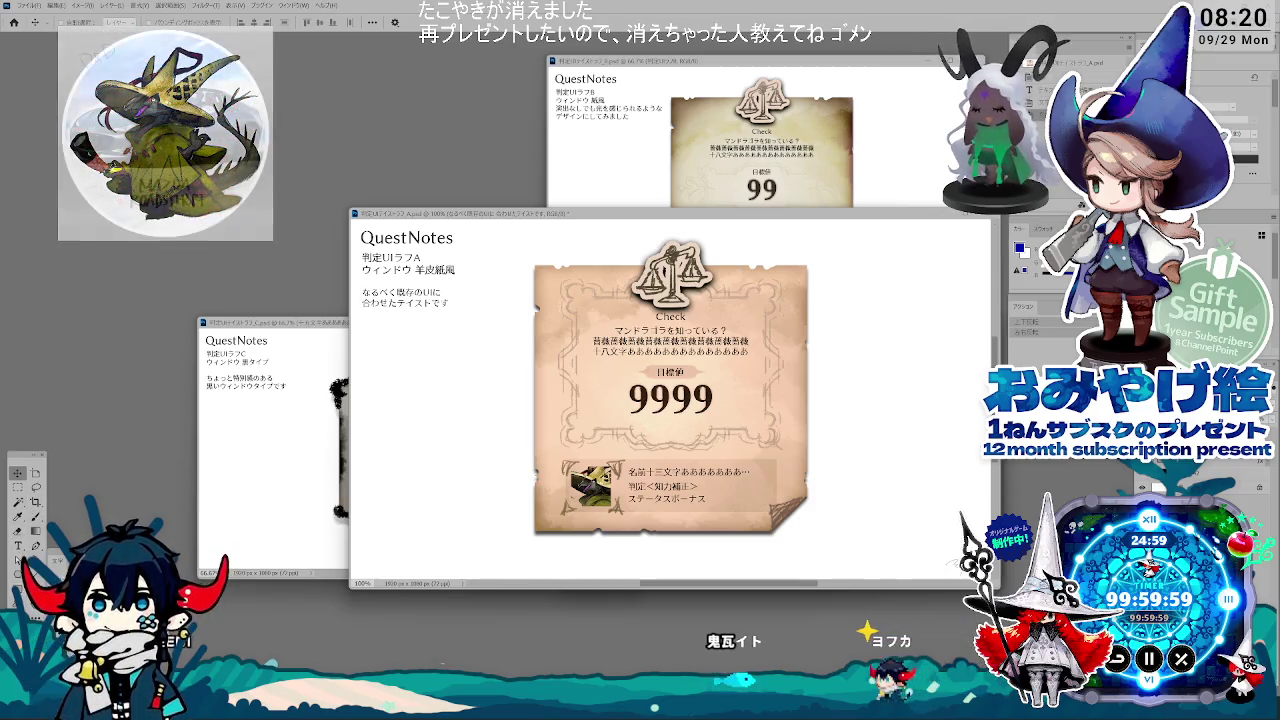
pyautogui.press('t')
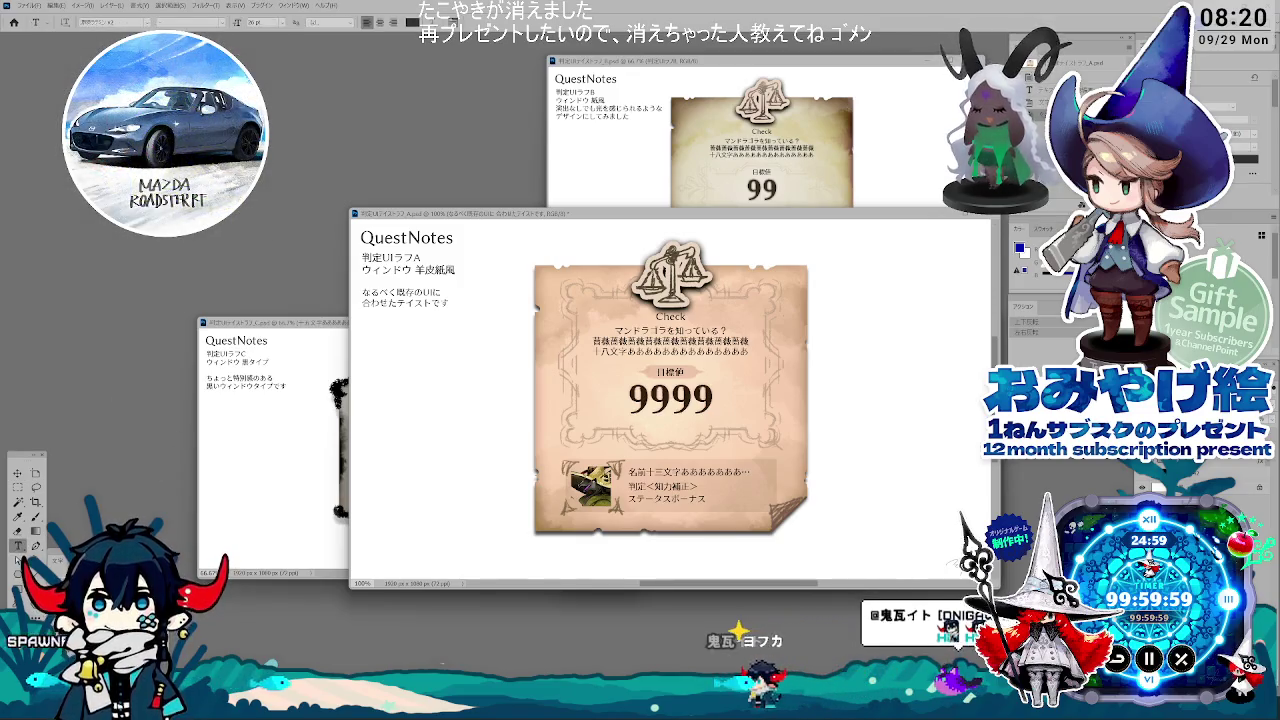
pyautogui.press('v')
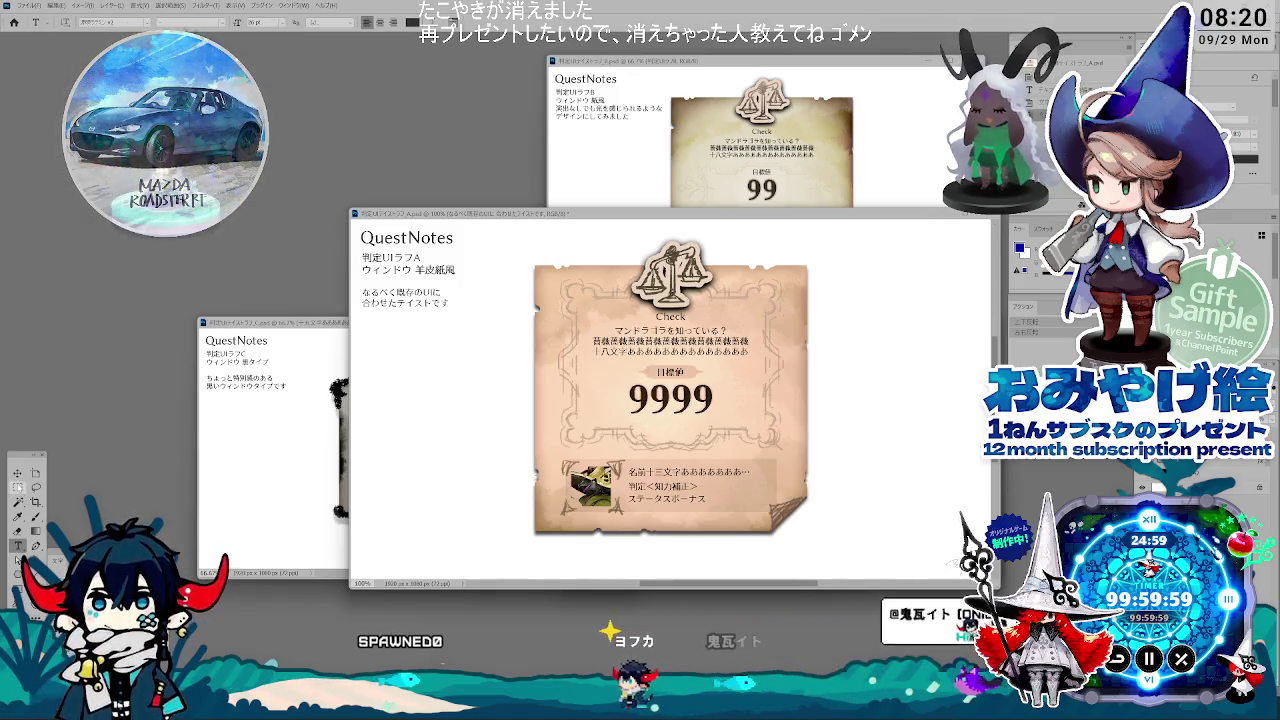
pyautogui.moveTo(704, 218); pyautogui.dragTo(649, 101)
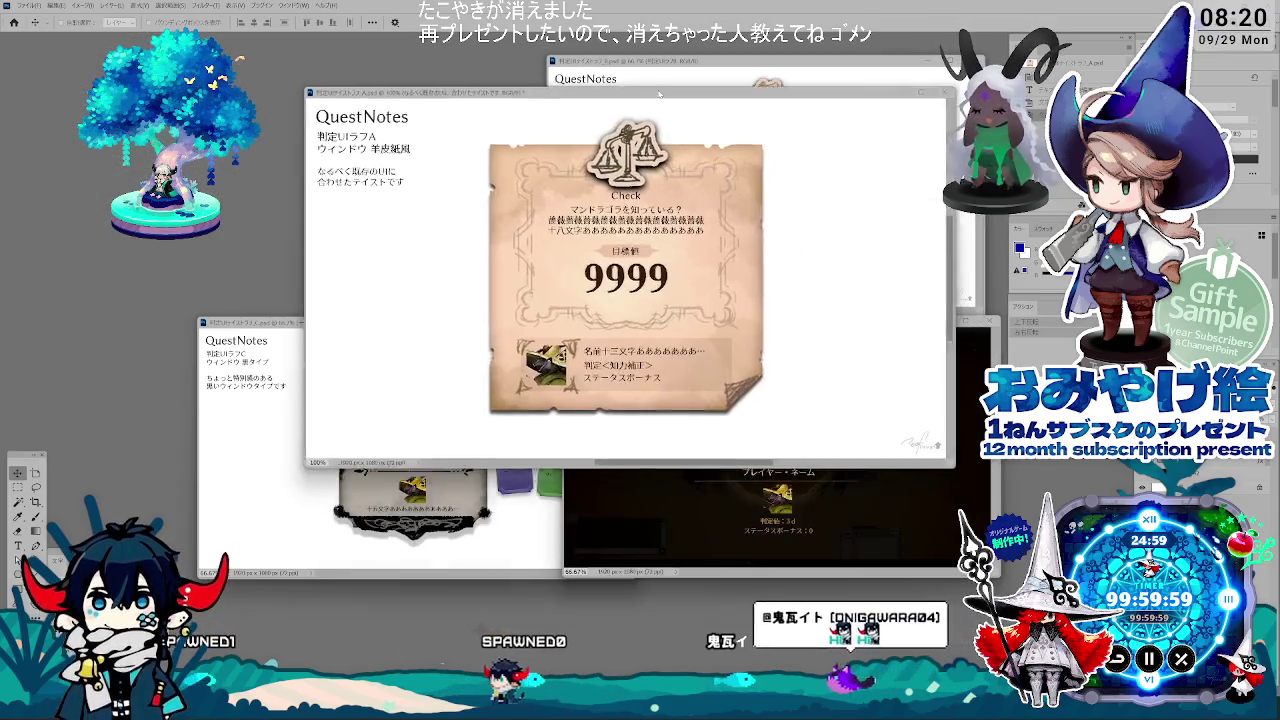
# Step: Zoom ラフA back to 66.67% and return its window to the top-left tile
pyautogui.hotkey('ctrl', '-')
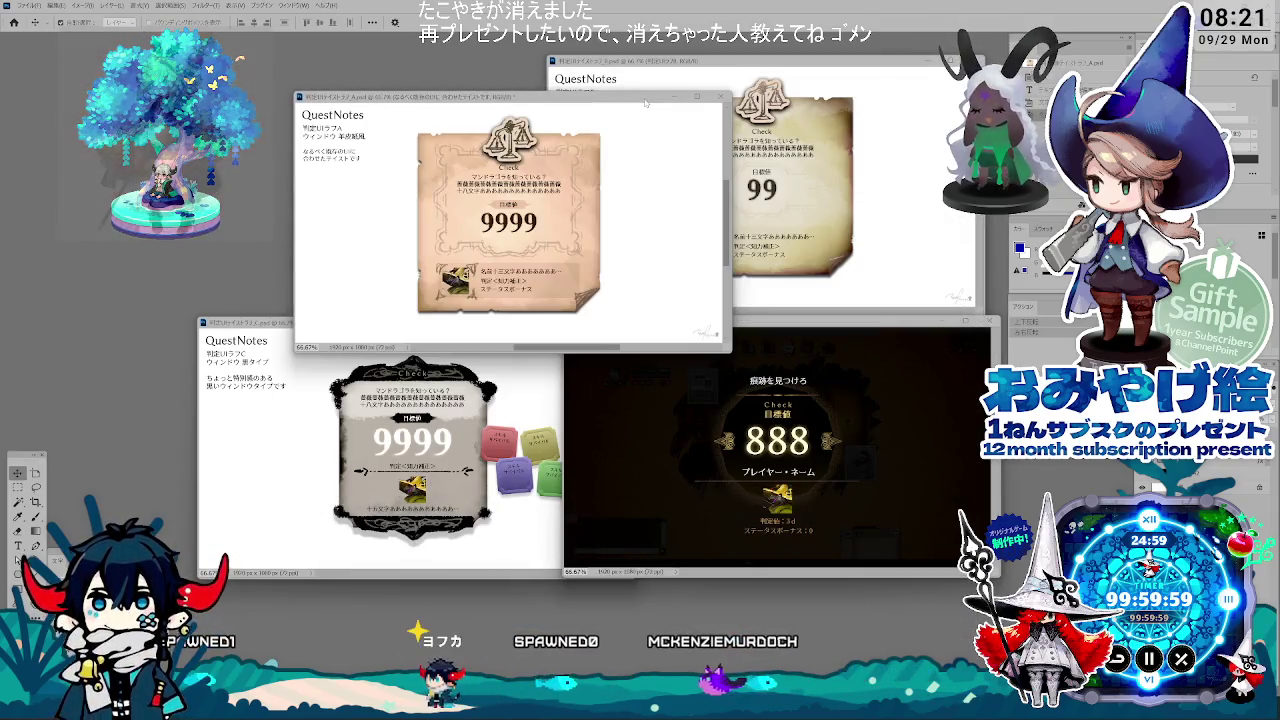
pyautogui.moveTo(648, 112)
pyautogui.mouseDown()
pyautogui.moveTo(522, 62)
pyautogui.moveTo(678, 193)
pyautogui.moveTo(771, 245)
pyautogui.mouseUp()
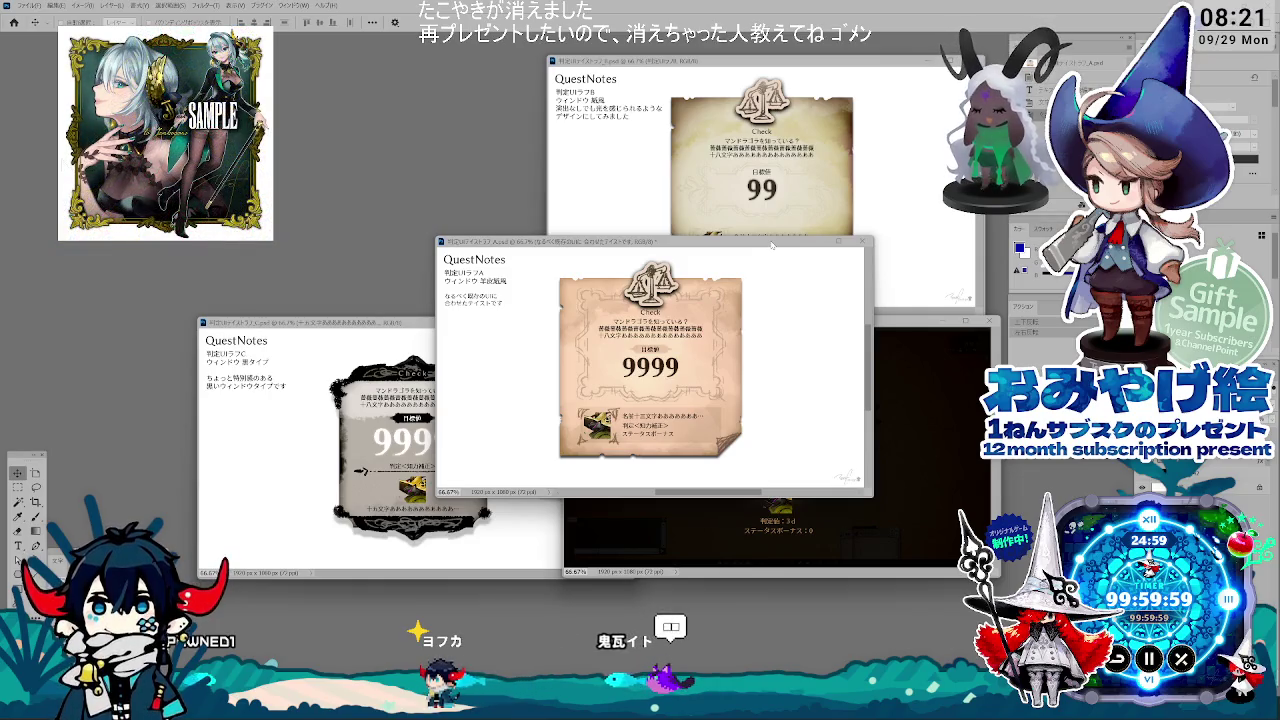
pyautogui.moveTo(771, 245); pyautogui.dragTo(750, 240)
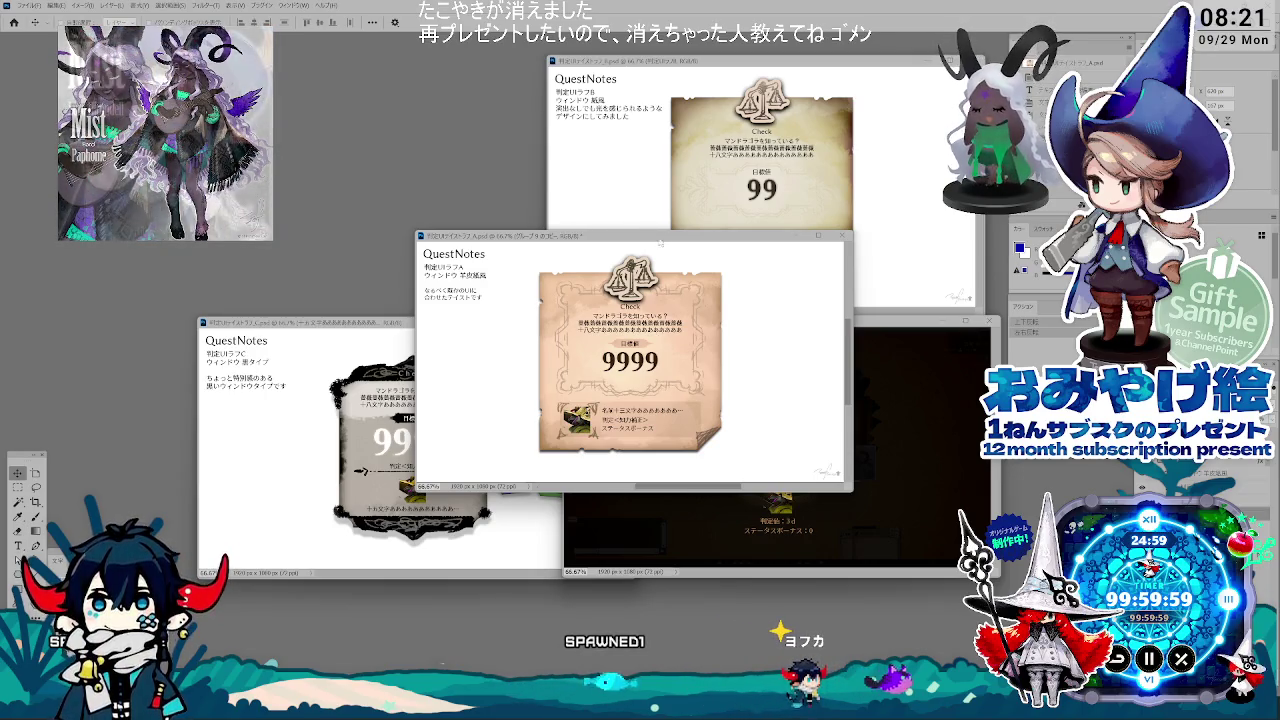
pyautogui.moveTo(630, 236); pyautogui.dragTo(382, 78)
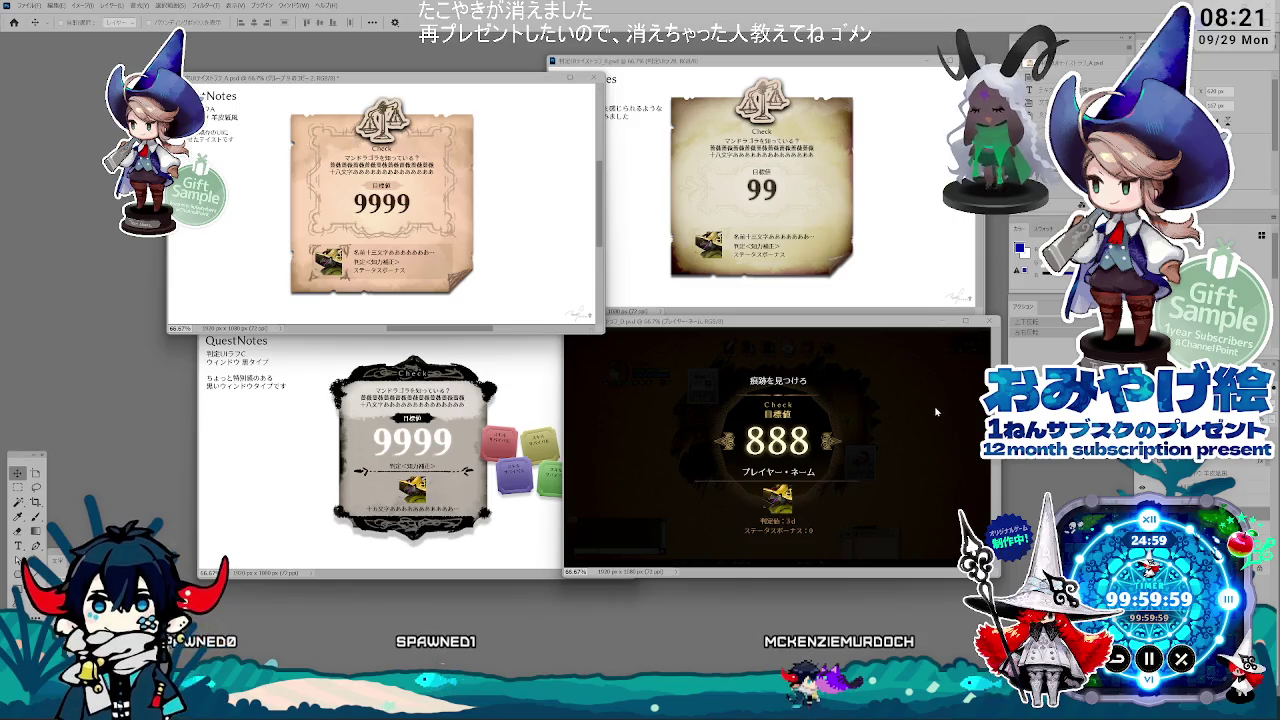
pyautogui.doubleClick(989, 310)
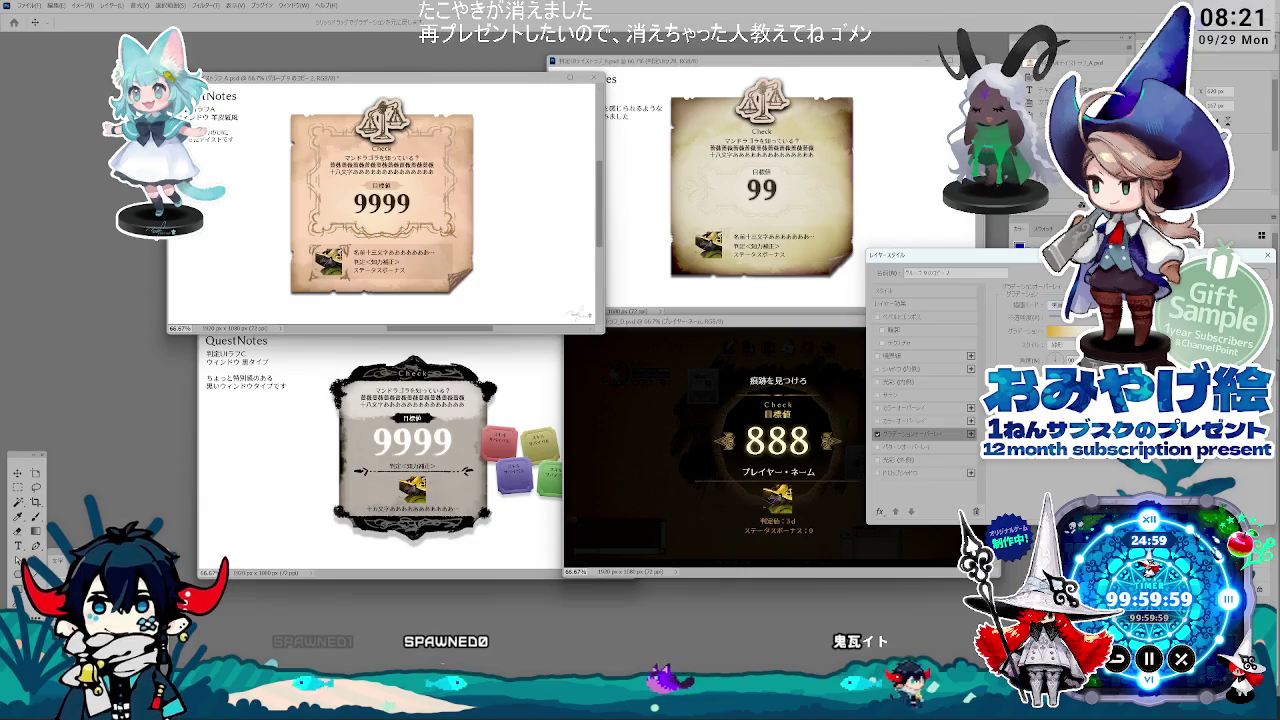
# Step: Change a Gradient Overlay stop colour on the parchment group and apply the style
pyautogui.click(1065, 330)
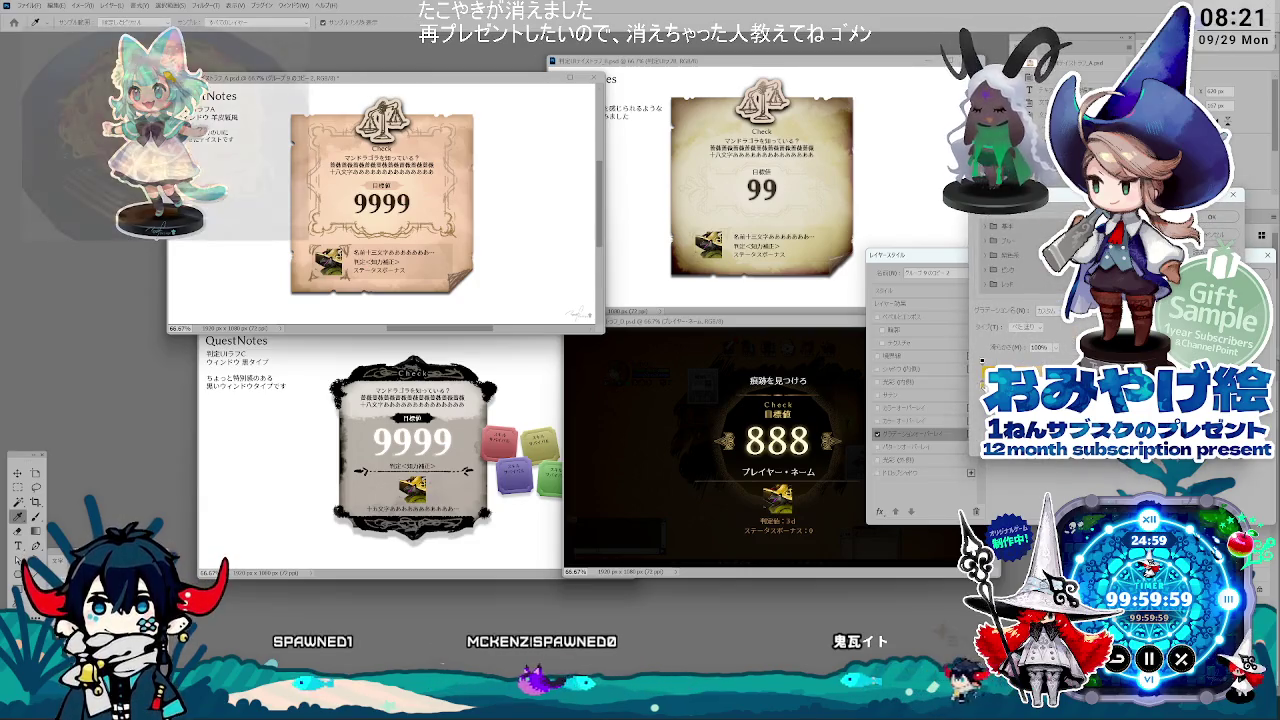
pyautogui.doubleClick(1000, 395)
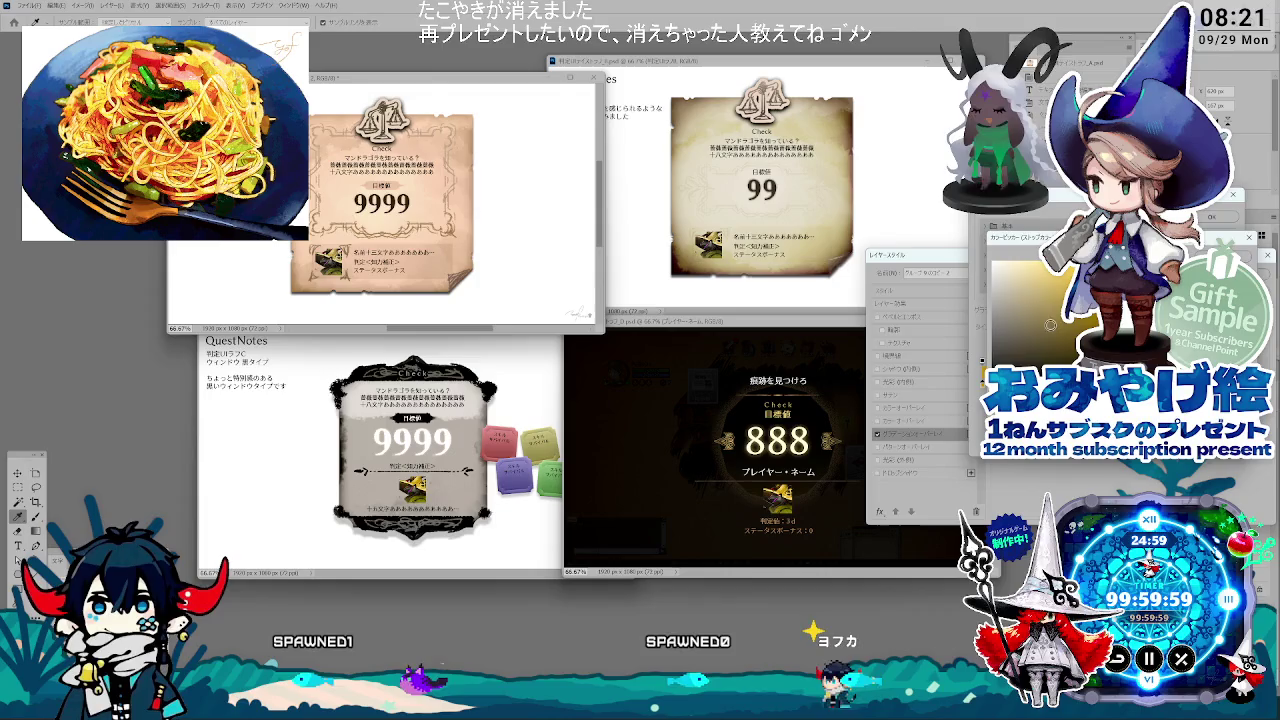
pyautogui.press('Return')
pyautogui.press('Return')
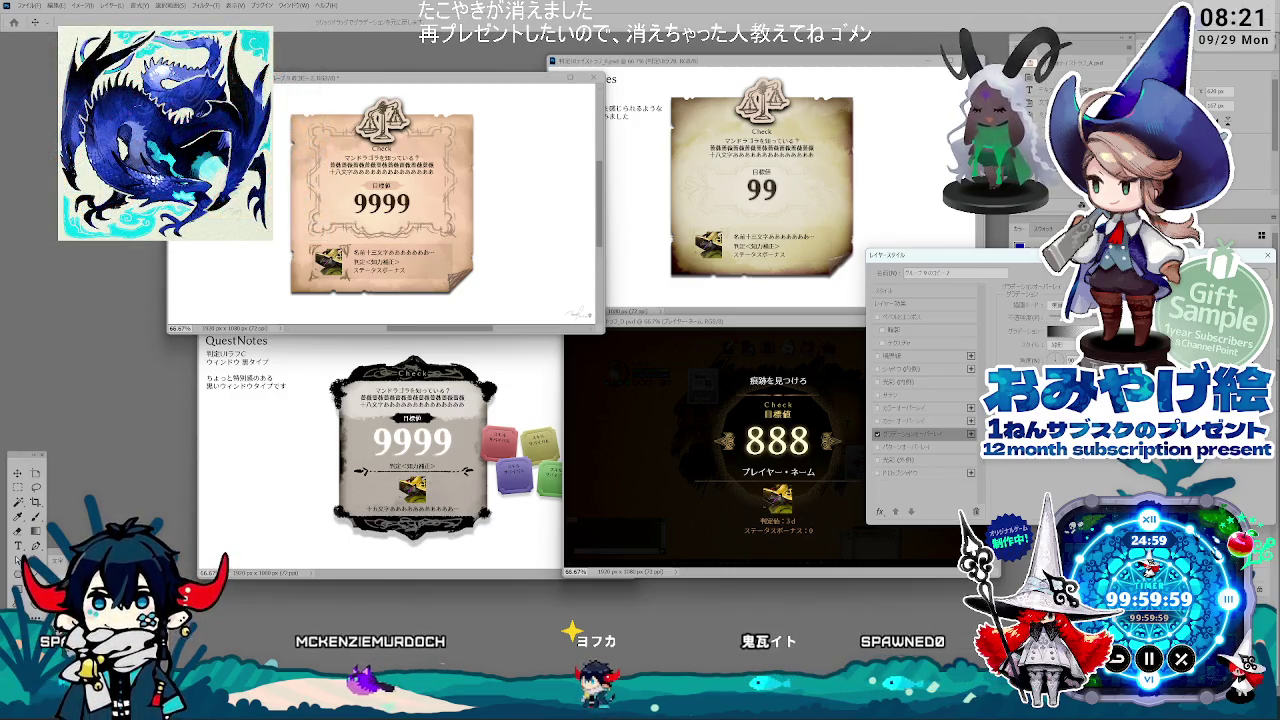
pyautogui.press('Return')
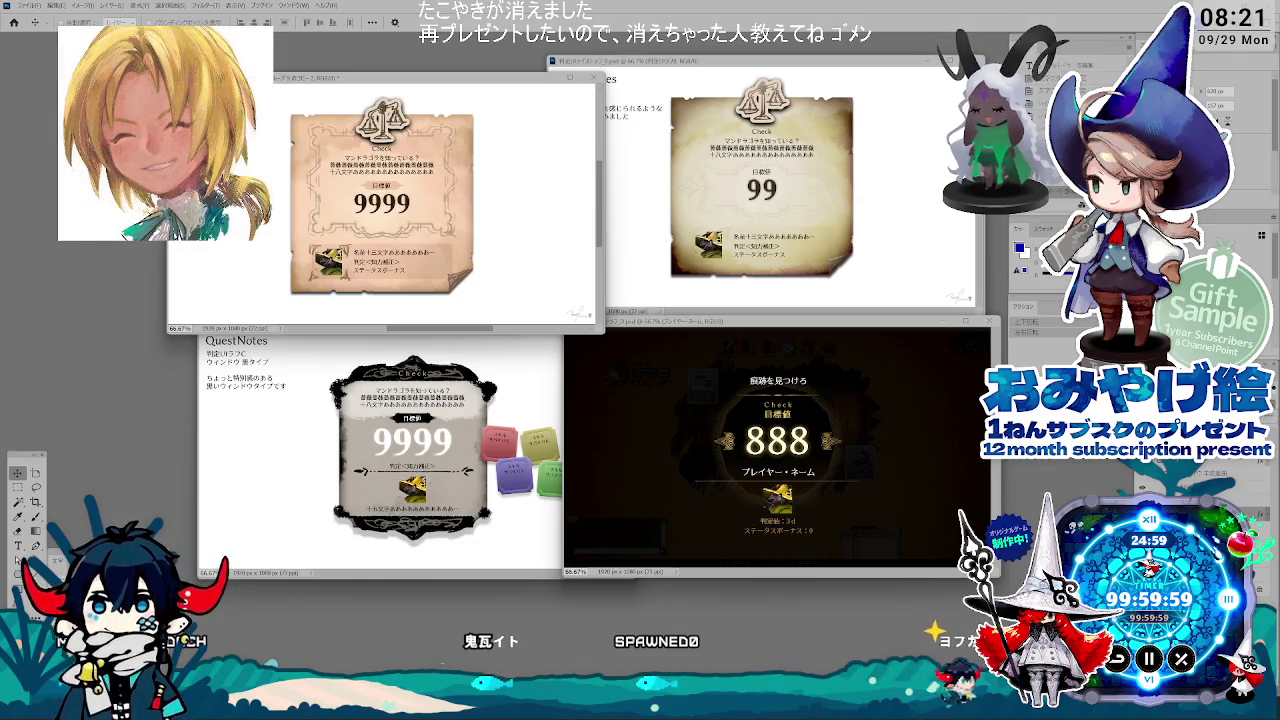
# Step: Delete ウィンドウ from the ラフA style note, leaving just 羊皮紙風
pyautogui.moveTo(462, 90); pyautogui.dragTo(497, 68)
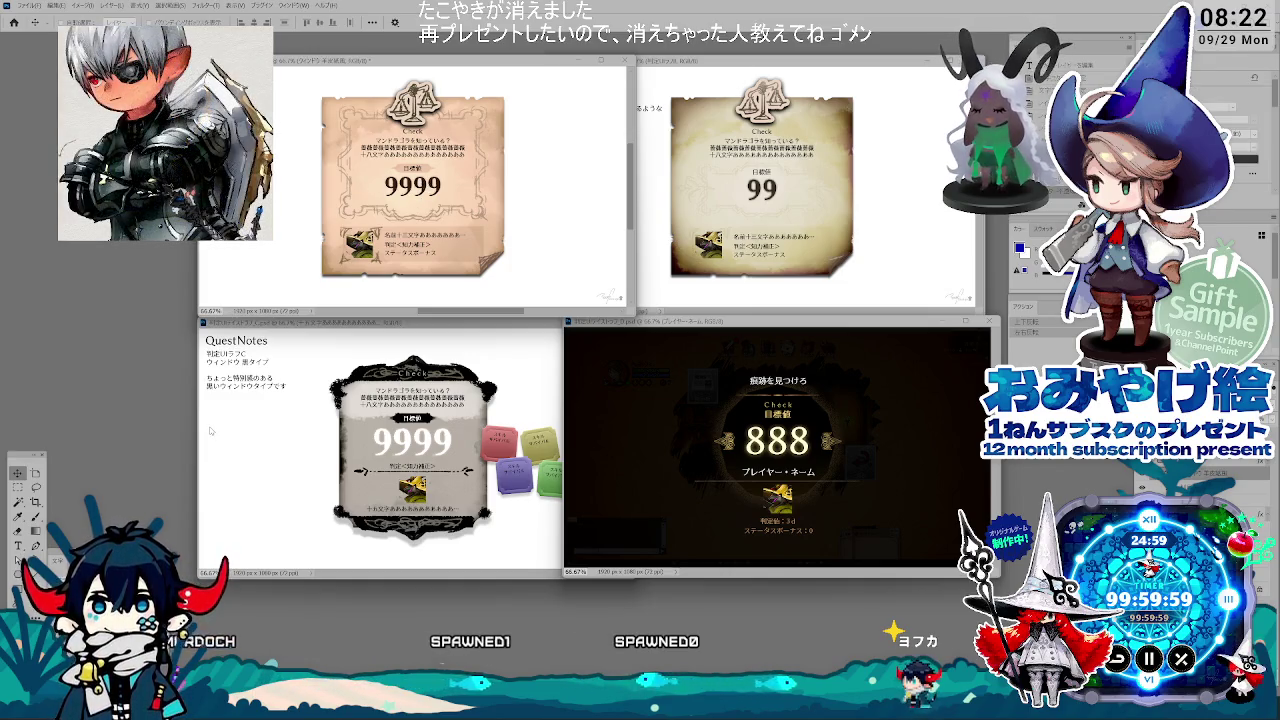
pyautogui.click(18, 545)
pyautogui.hscroll(-2, 400, 180)
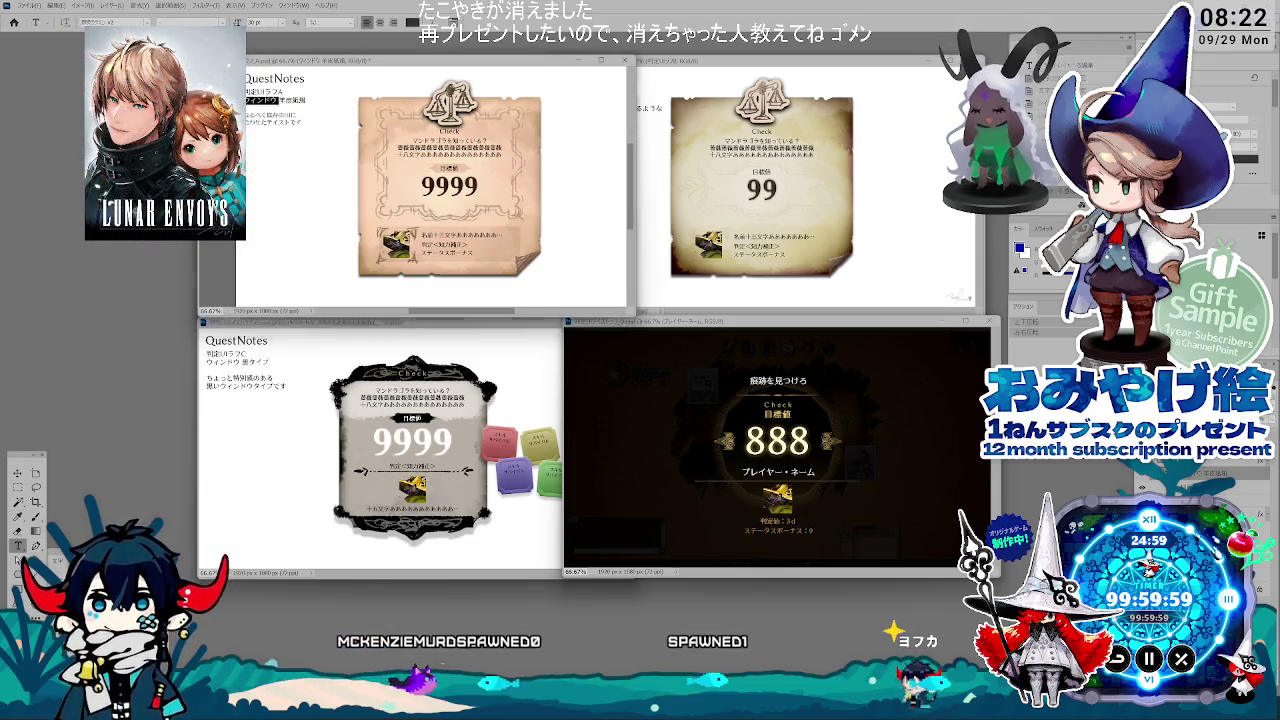
pyautogui.moveTo(283, 101); pyautogui.dragTo(252, 101)
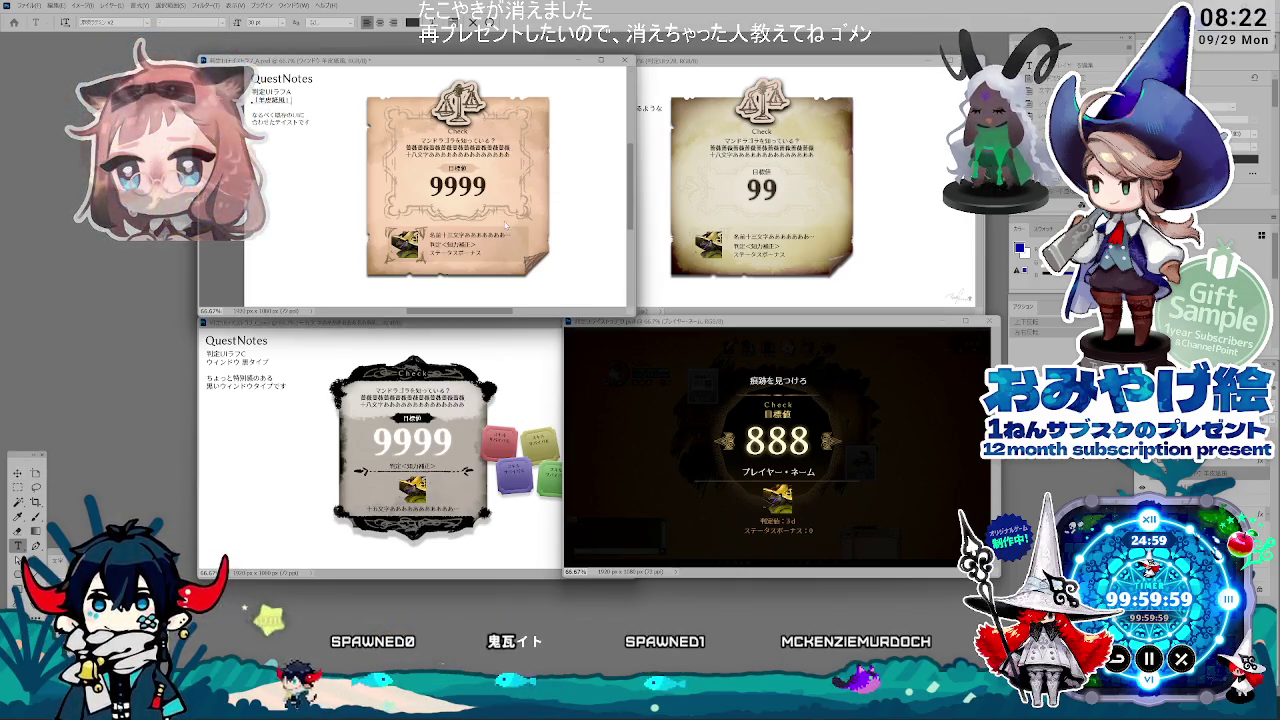
pyautogui.hotkey('ctrl', '-')
# Step: Remove the leading ウィンドウ from the ラフB style note lines to match ラフA
pyautogui.hotkey('ctrl', '+')
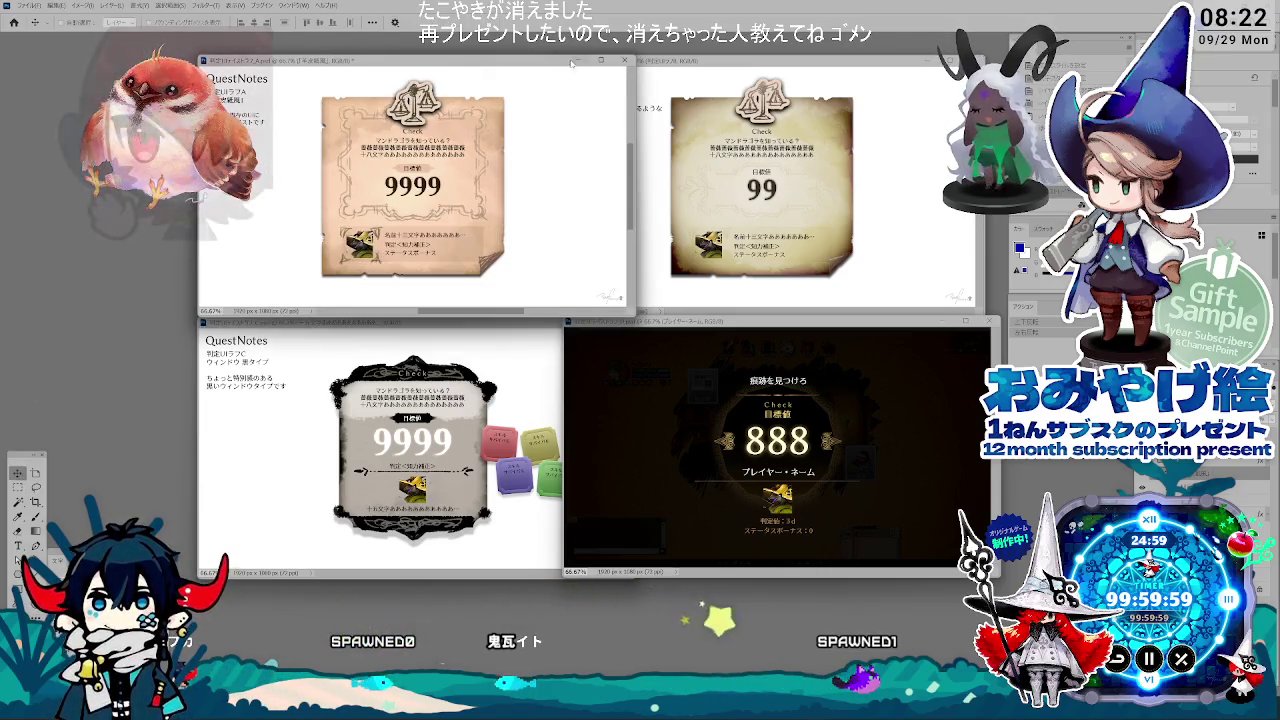
pyautogui.hotkey('ctrl', 'Tab')
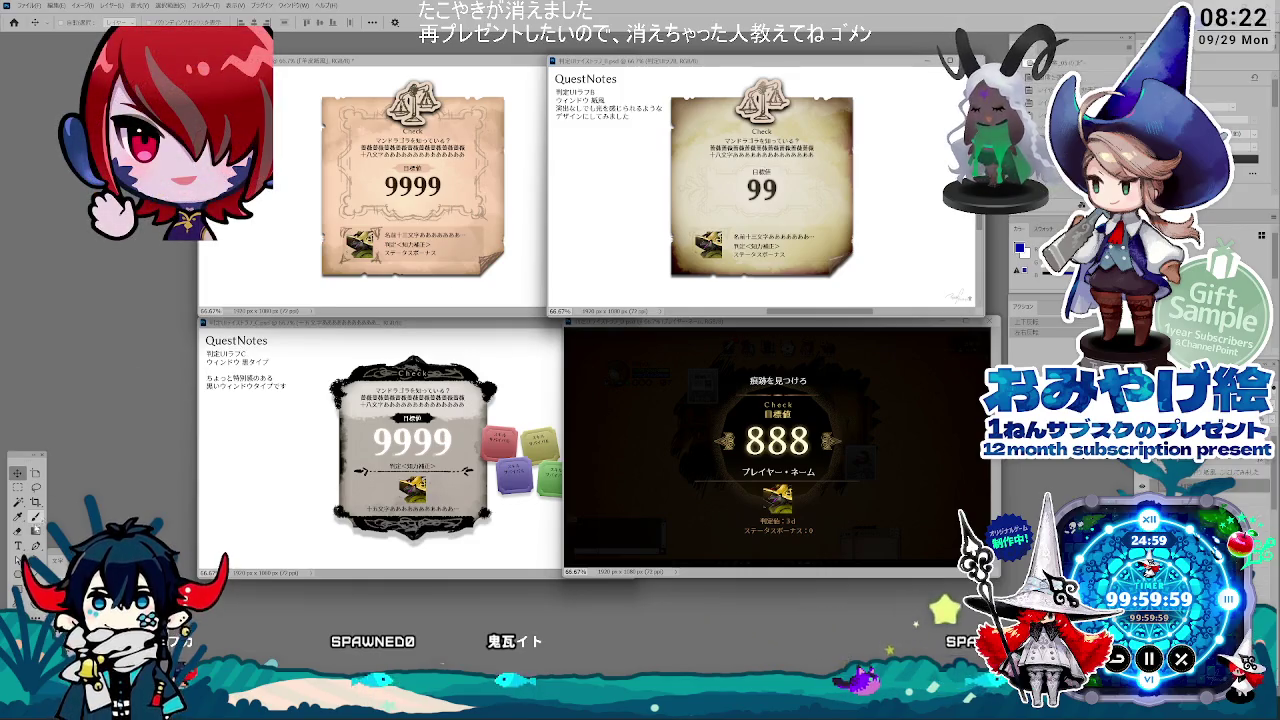
pyautogui.doubleClick(572, 100)
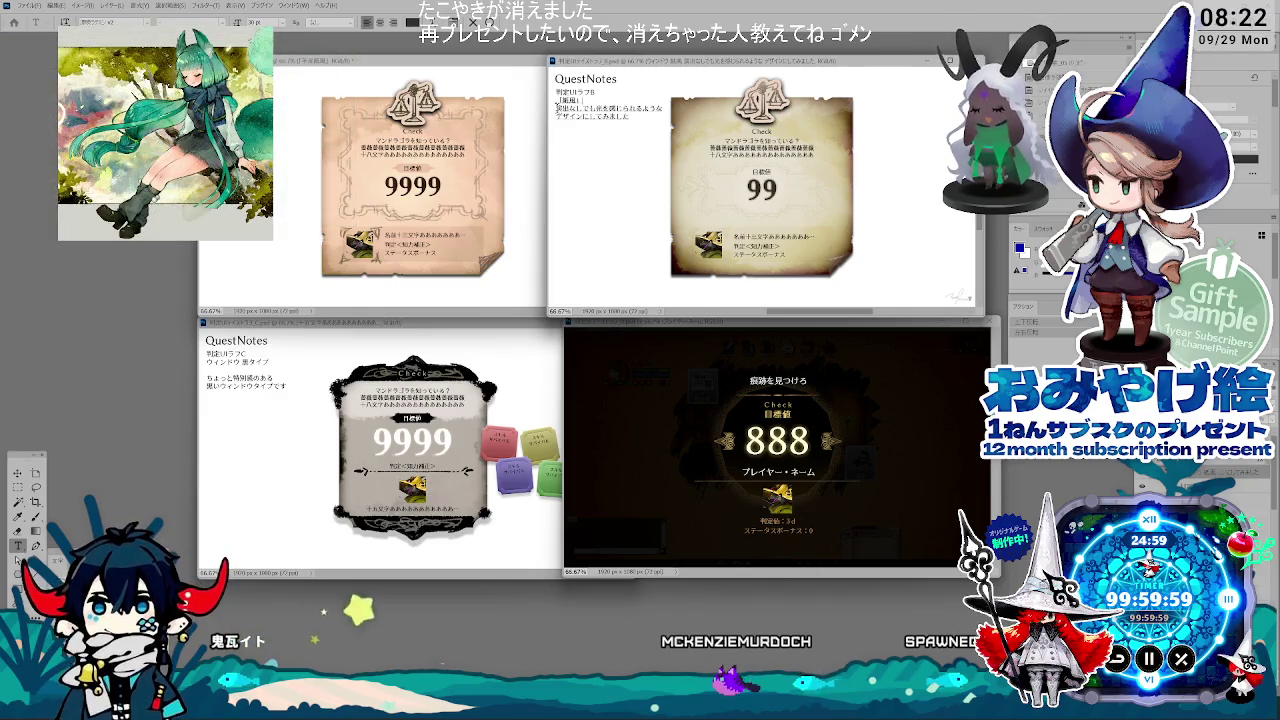
pyautogui.moveTo(556, 106); pyautogui.dragTo(629, 117)
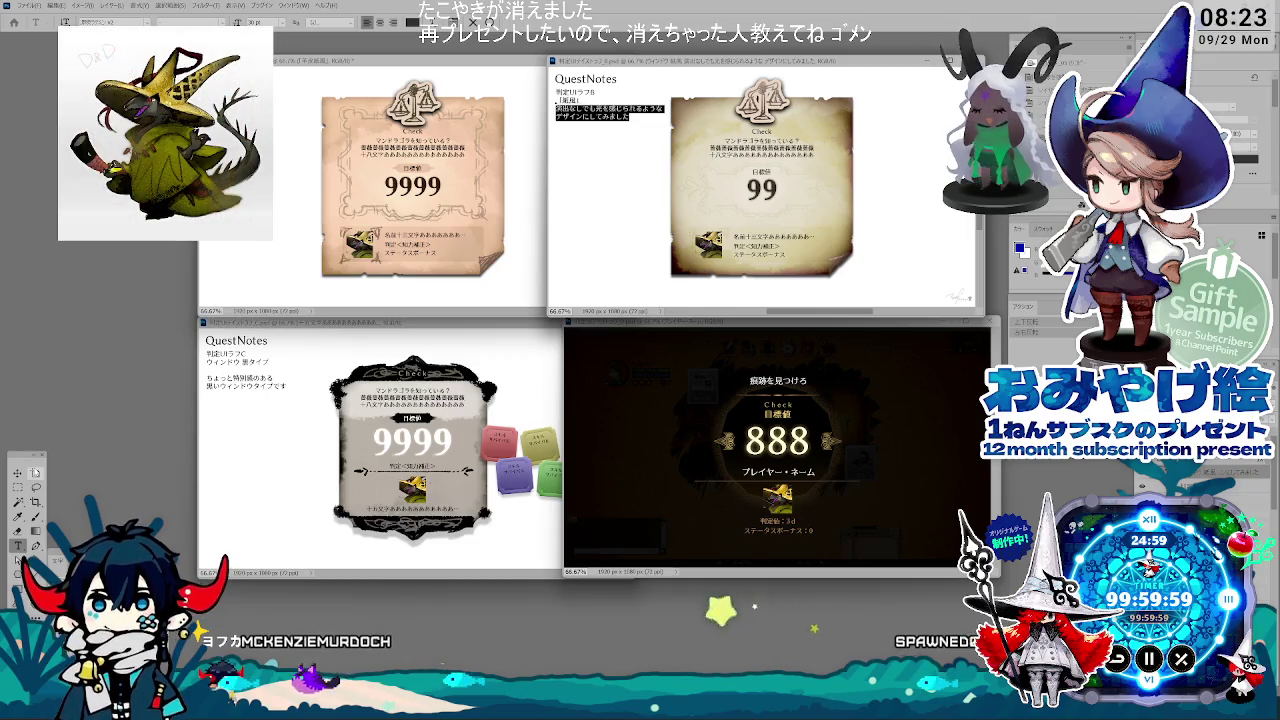
pyautogui.click(19, 472)
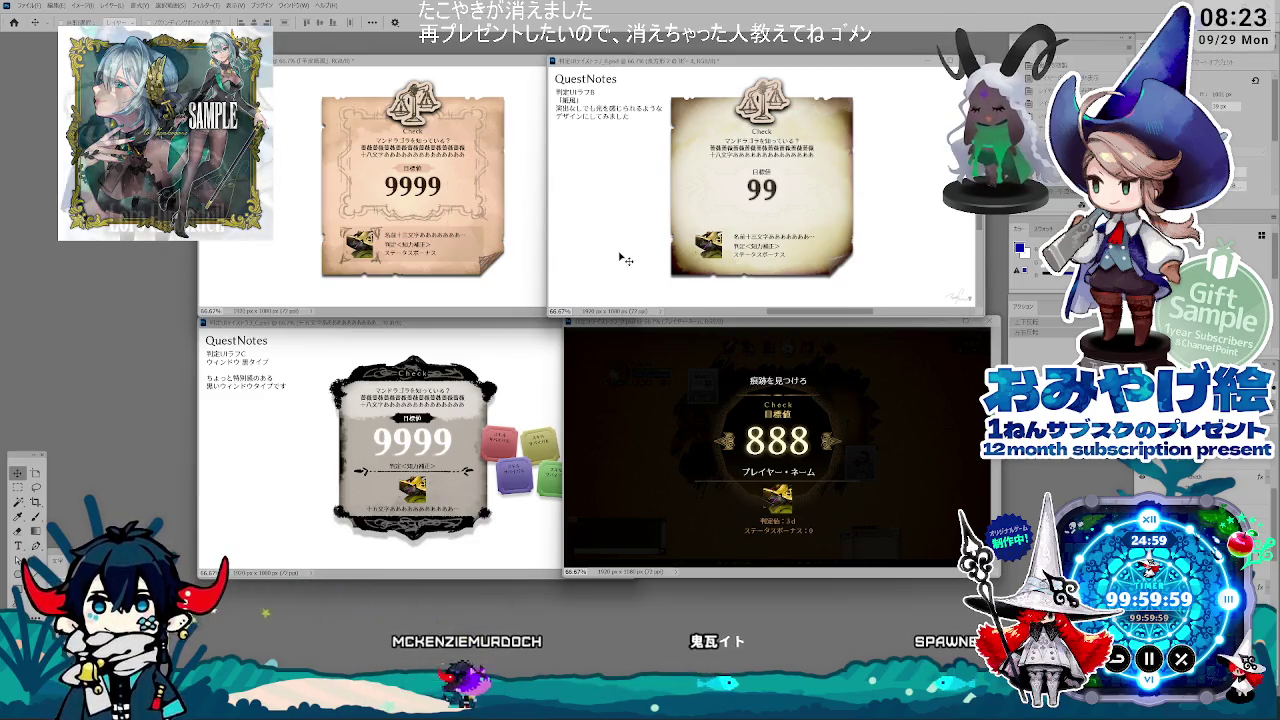
# Step: Tweak the Gradient Overlay on the ラフA copied layer and apply it
pyautogui.click(500, 245)
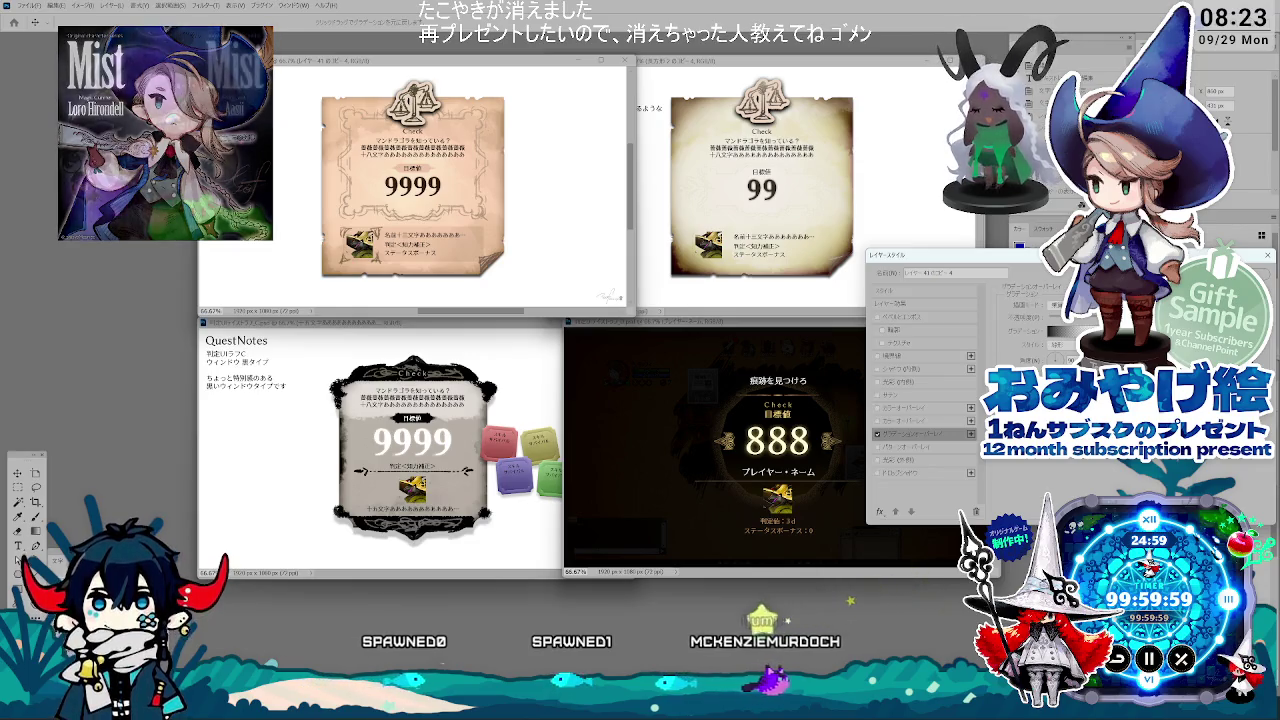
pyautogui.press('Return')
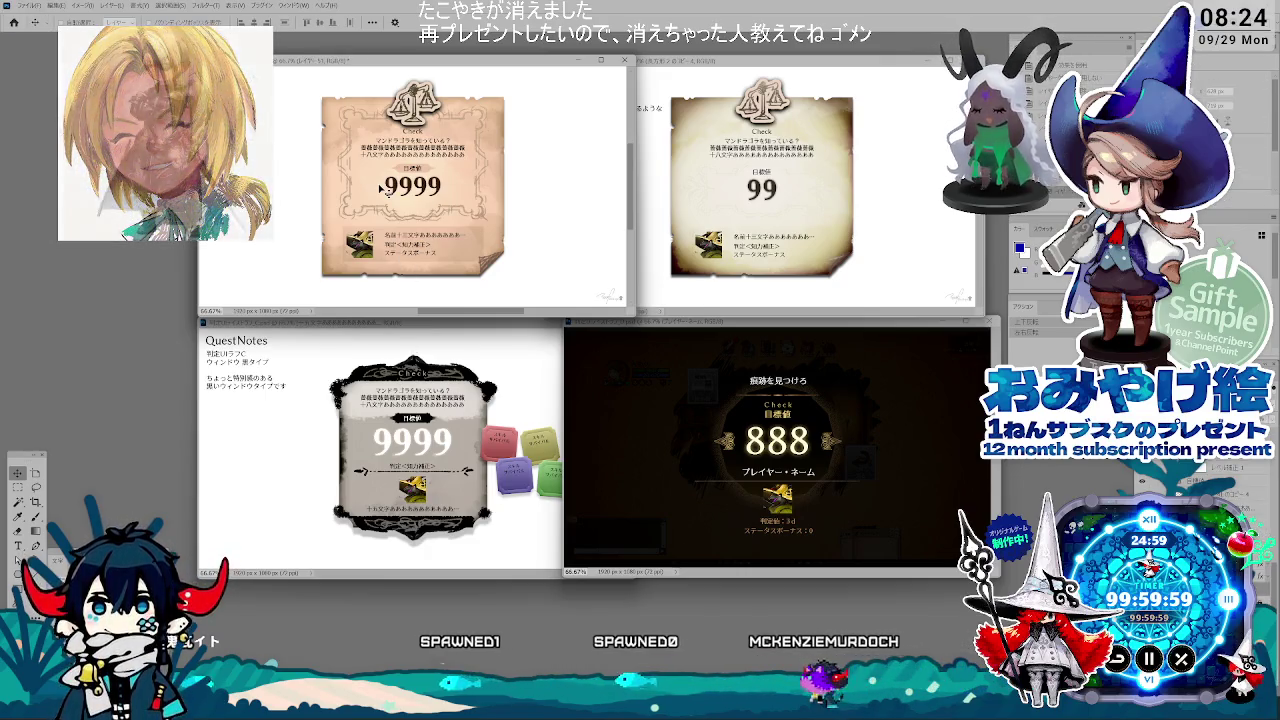
# Step: Brush a freehand stroke across the 9999 parchment card, then bring up Hue/Saturation to recolour it
pyautogui.press('b')
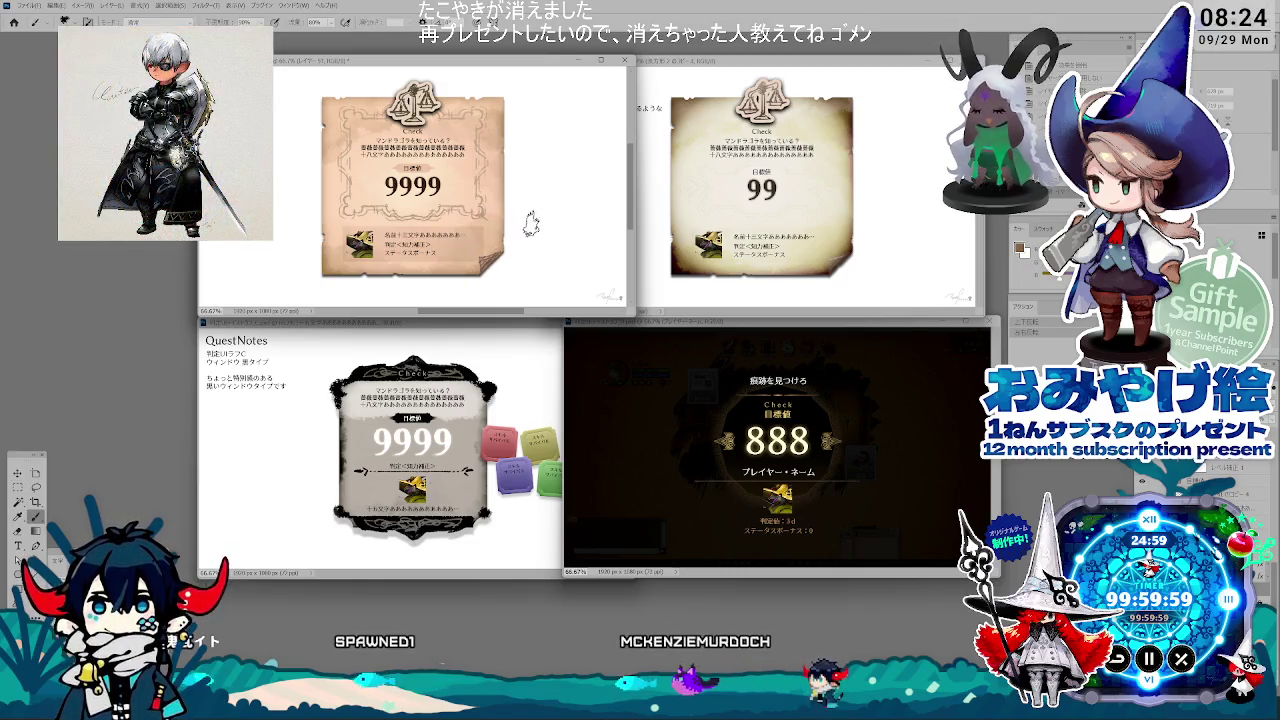
pyautogui.rightClick(530, 224)
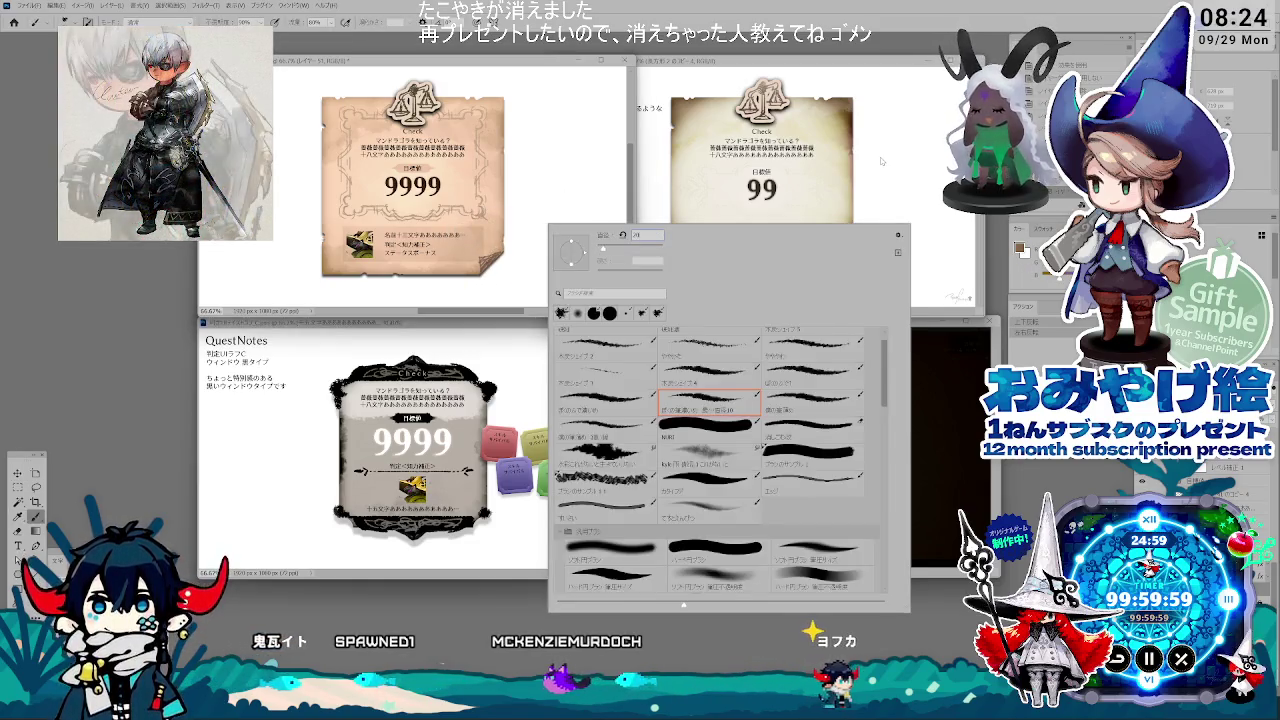
pyautogui.press('Escape')
pyautogui.moveTo(552, 224); pyautogui.dragTo(585, 262)
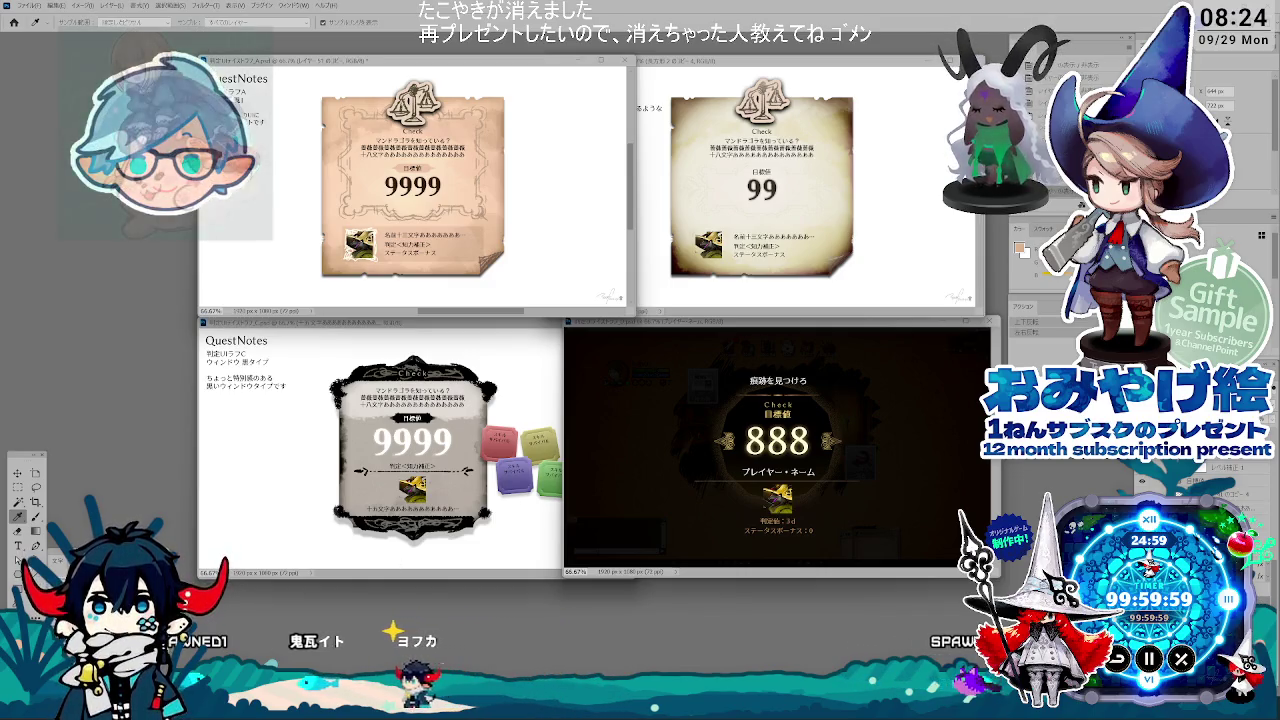
pyautogui.hotkey('ctrl', 'u')
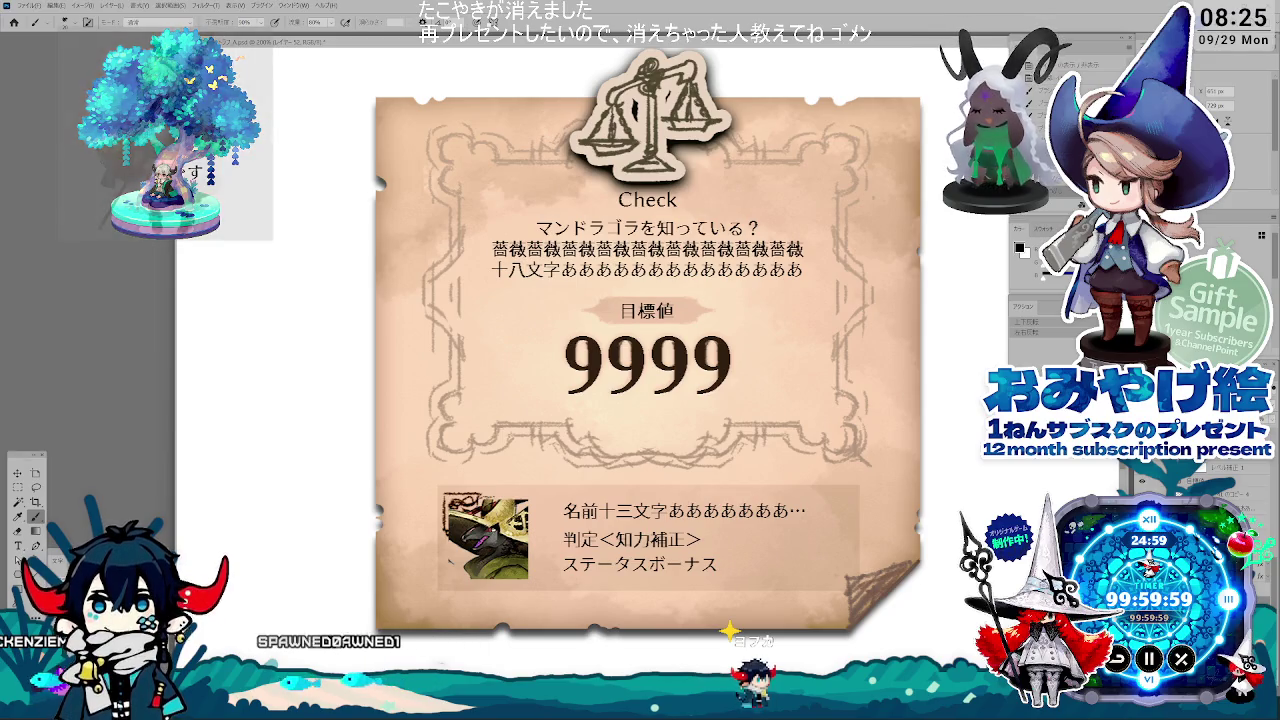
# Step: Duplicate the layer and drag the copy's corner to enlarge the character portrait slightly
pyautogui.hotkey('ctrl', 'j')
pyautogui.press('v')
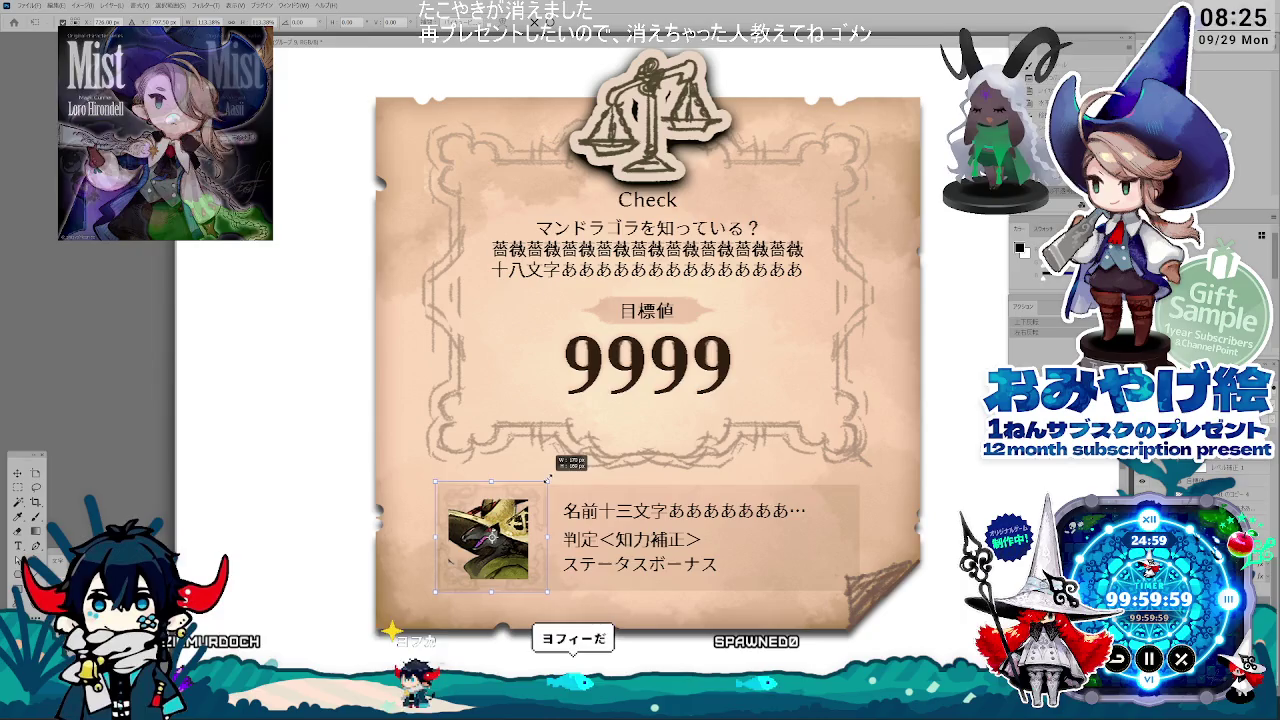
pyautogui.moveTo(545, 483); pyautogui.dragTo(551, 476)
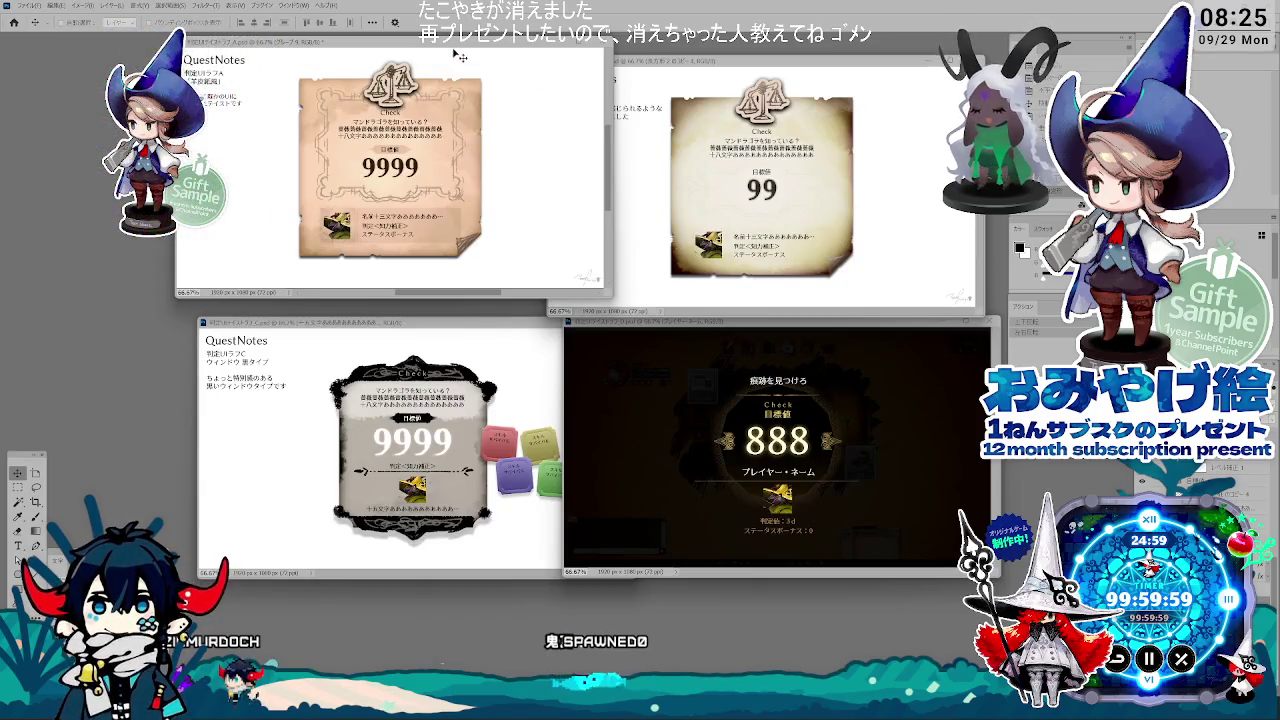
pyautogui.moveTo(457, 55); pyautogui.dragTo(471, 63)
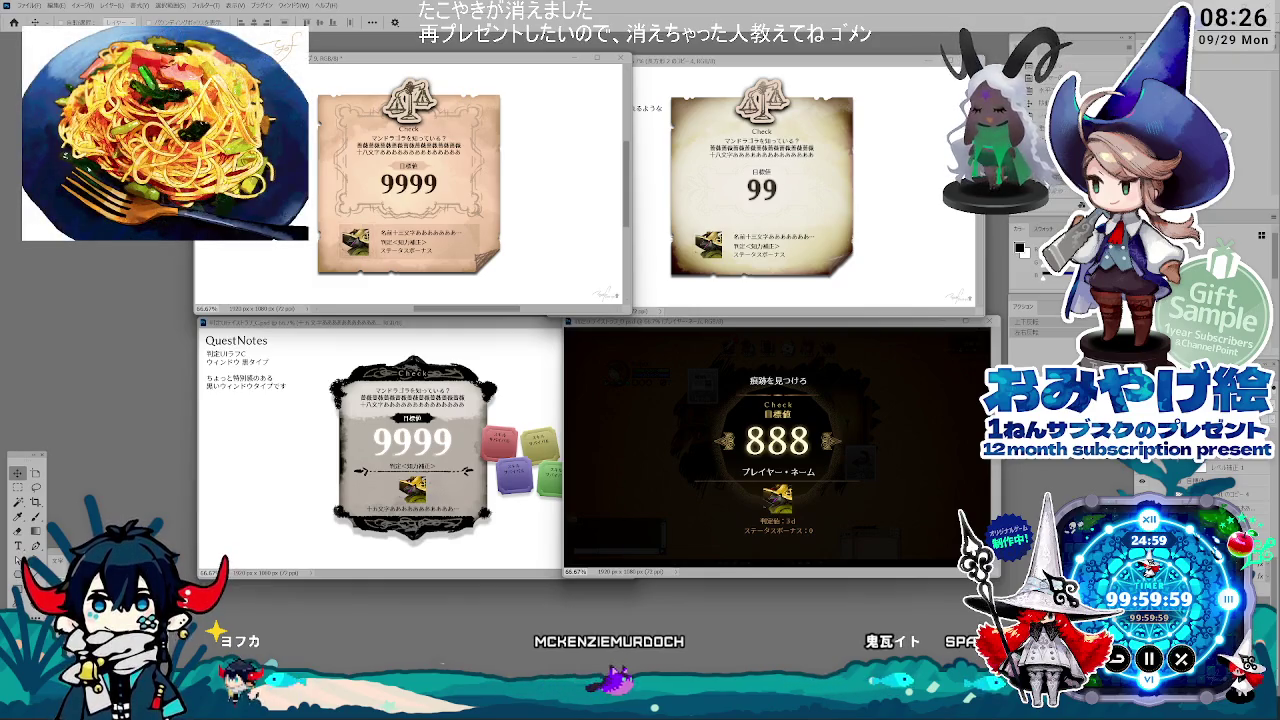
pyautogui.click(357, 240)
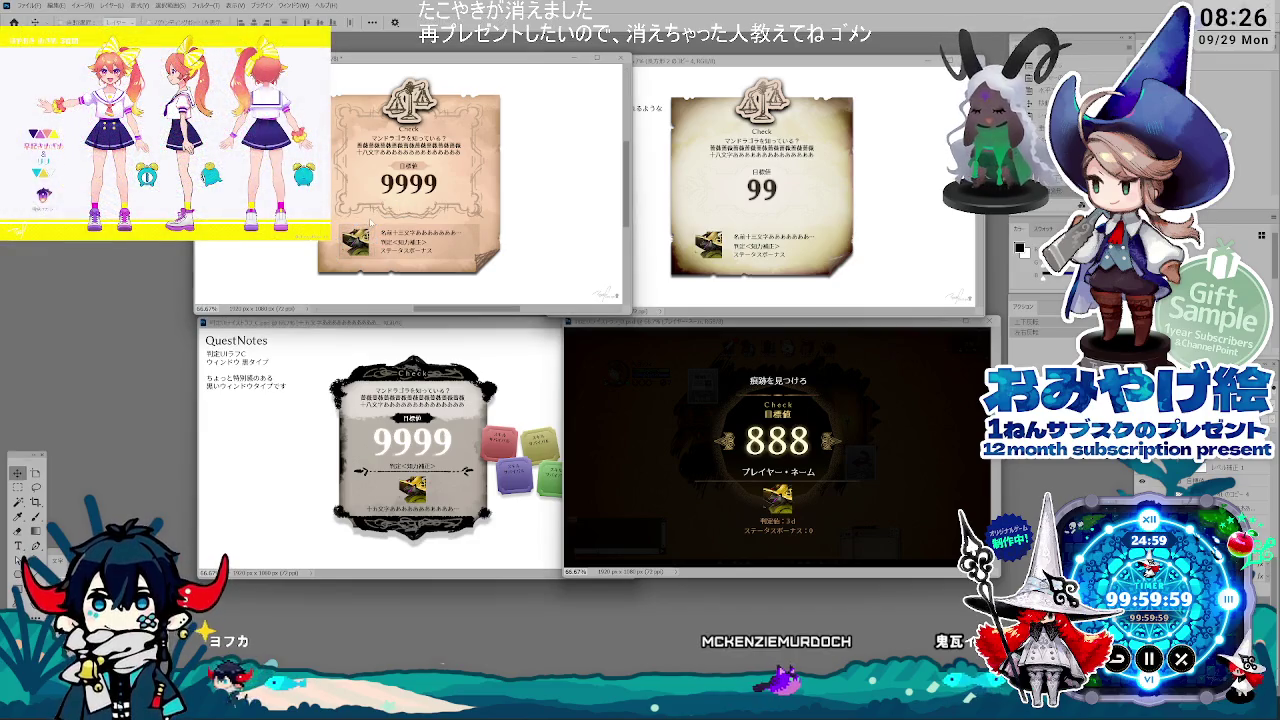
pyautogui.press('i')
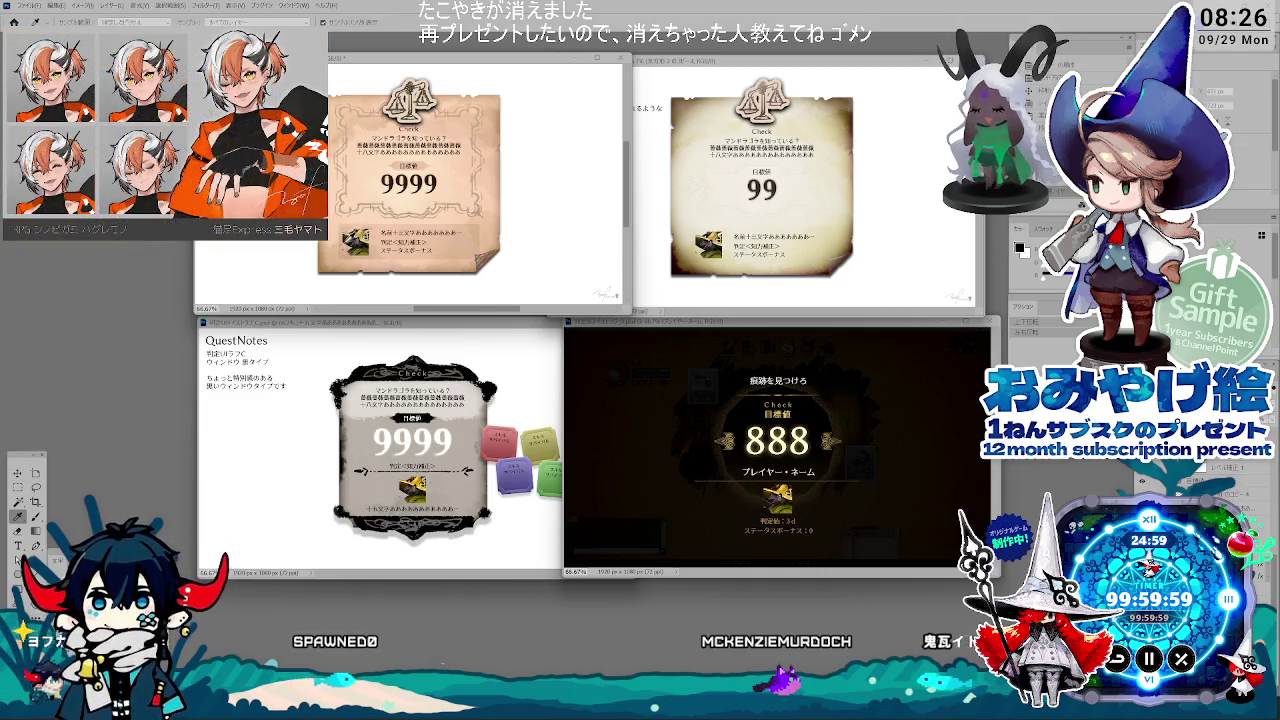
pyautogui.rightClick(360, 242)
pyautogui.press('Escape')
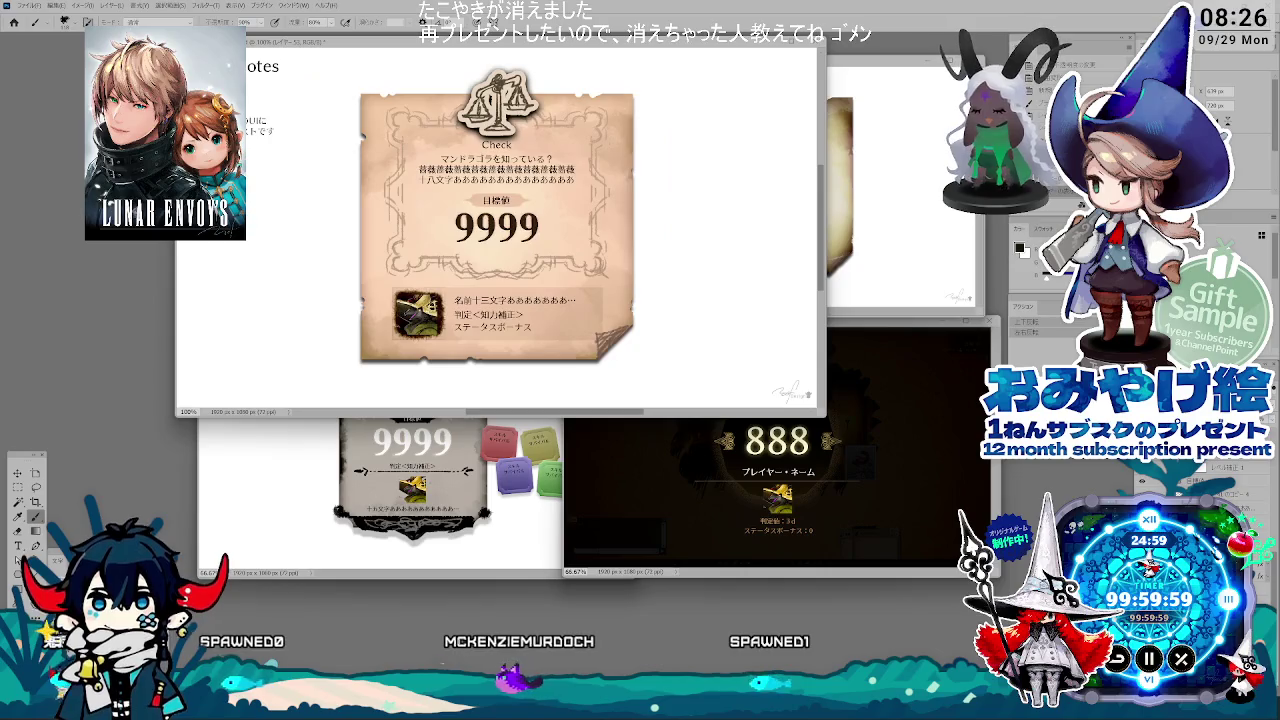
# Step: In the QuestNotes document, move the black square up onto the item icon
pyautogui.hotkey('ctrl', '+')
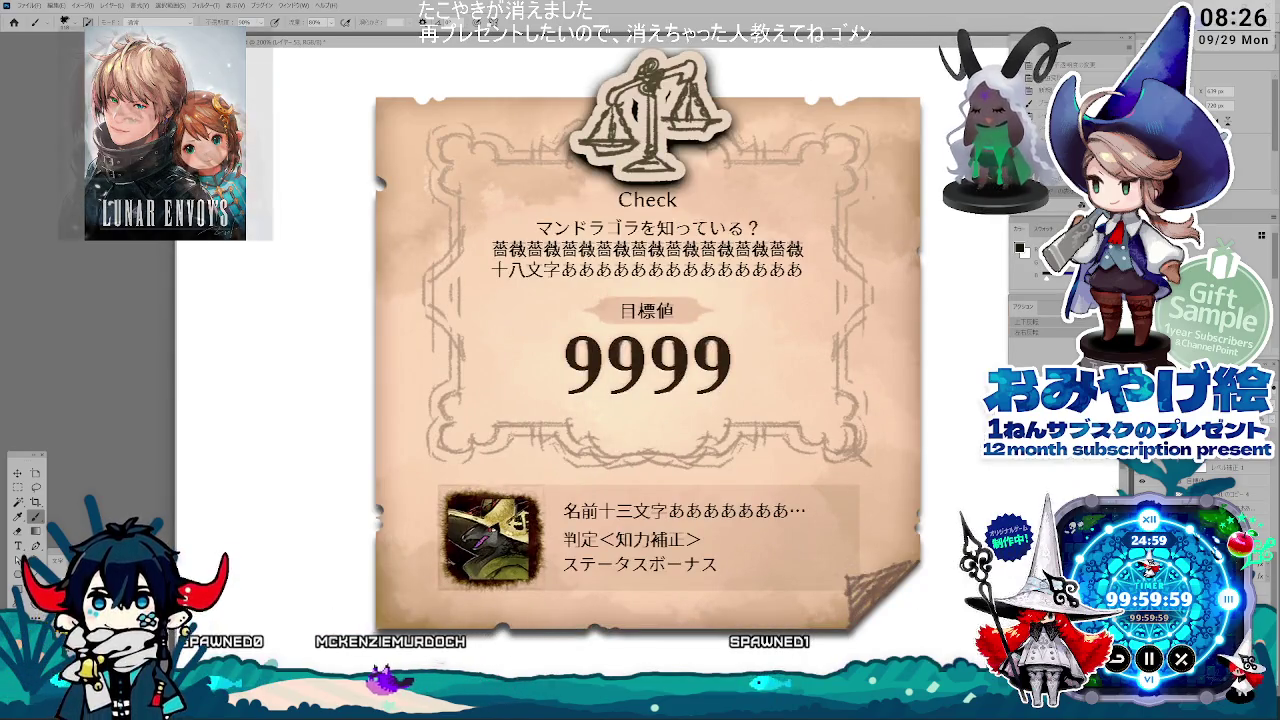
pyautogui.hotkey('ctrl', '-')
pyautogui.hotkey('ctrl', '-')
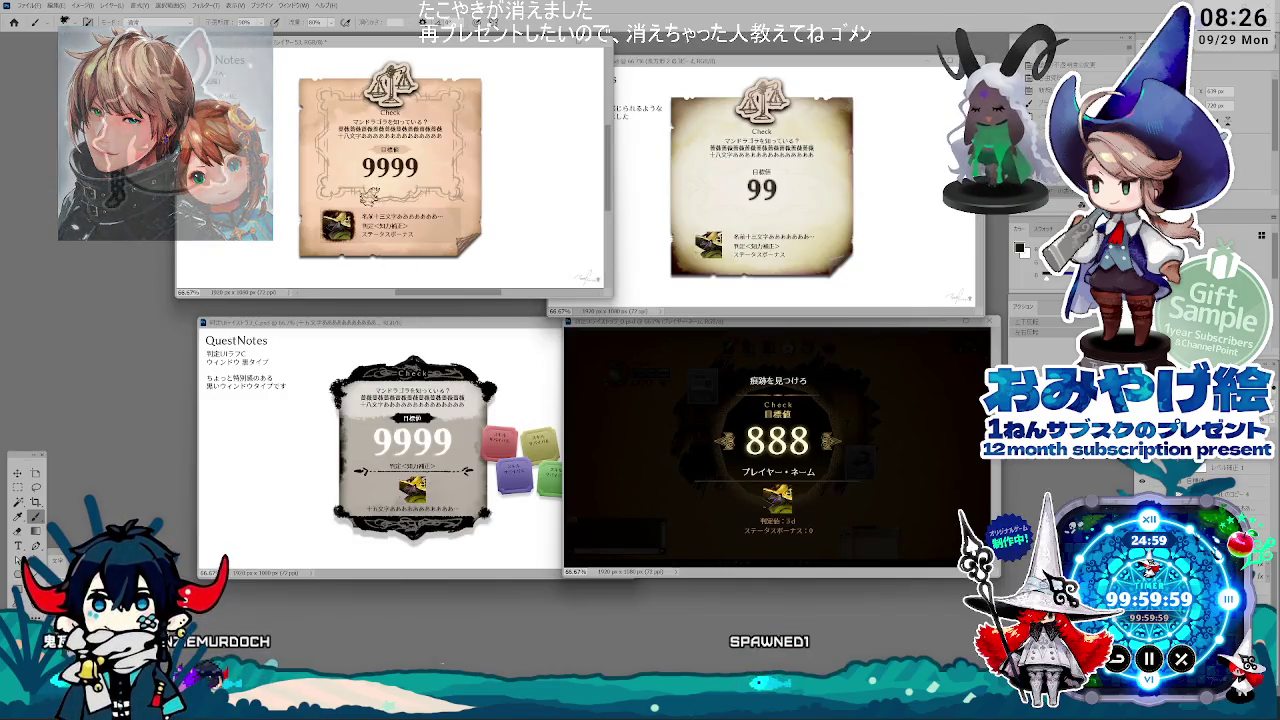
pyautogui.moveTo(455, 46); pyautogui.dragTo(460, 66)
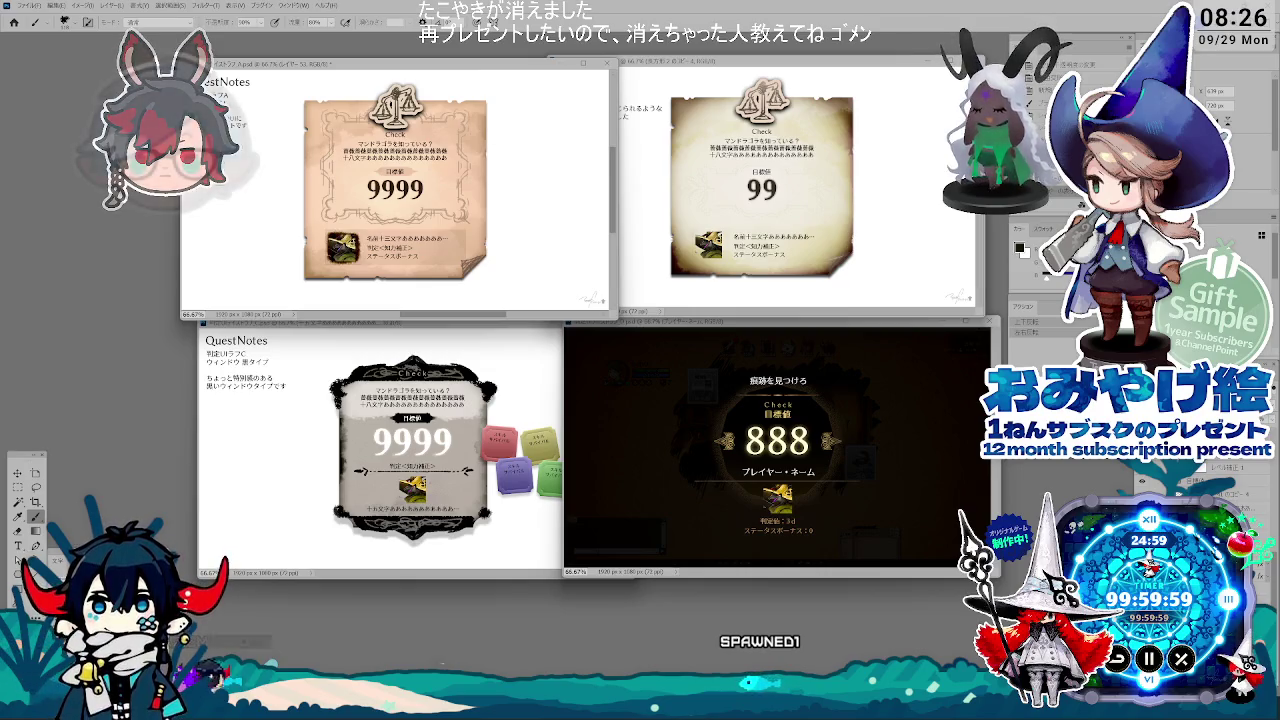
pyautogui.click(455, 516)
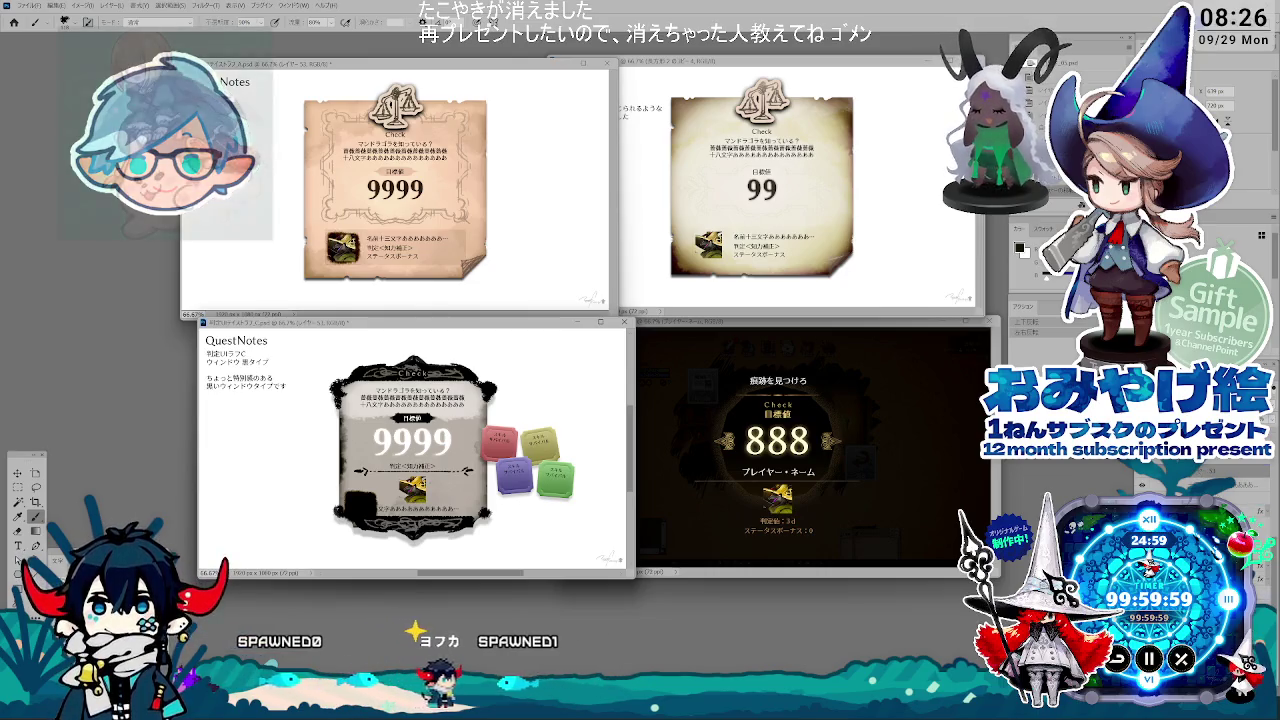
pyautogui.click(17, 472)
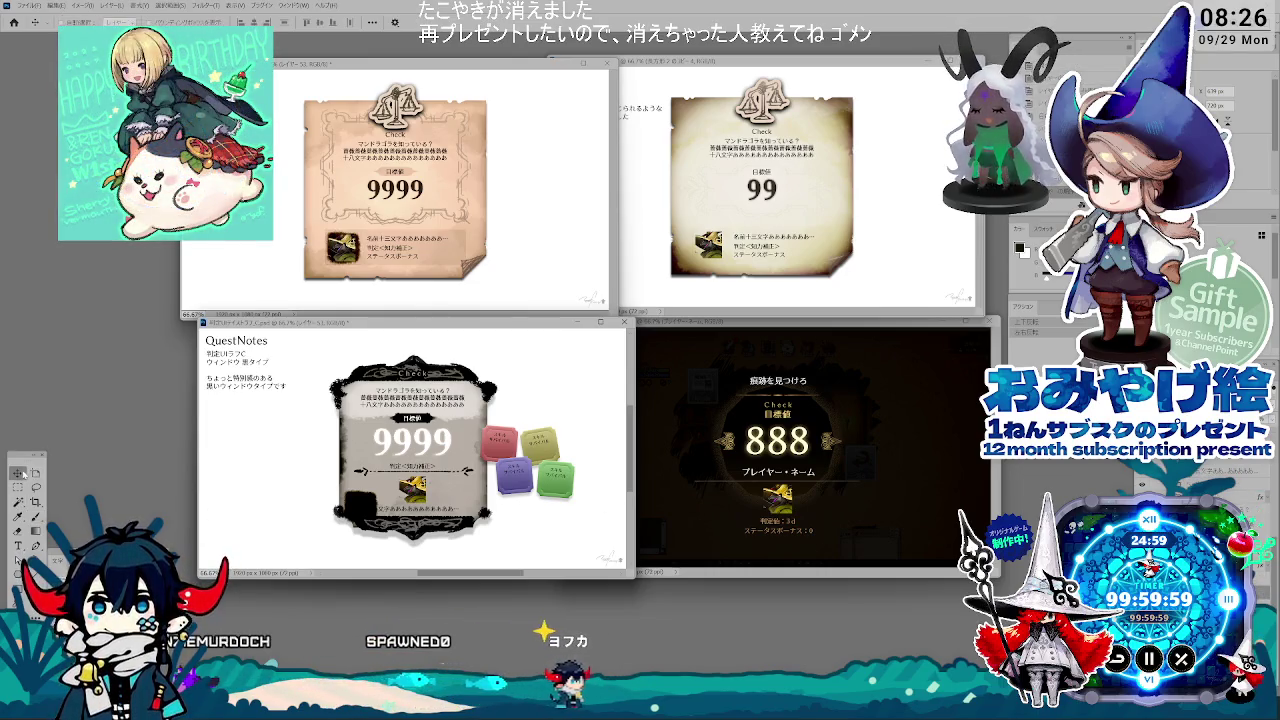
pyautogui.moveTo(365, 506)
pyautogui.mouseDown()
pyautogui.moveTo(415, 488)
pyautogui.moveTo(434, 506)
pyautogui.mouseUp()
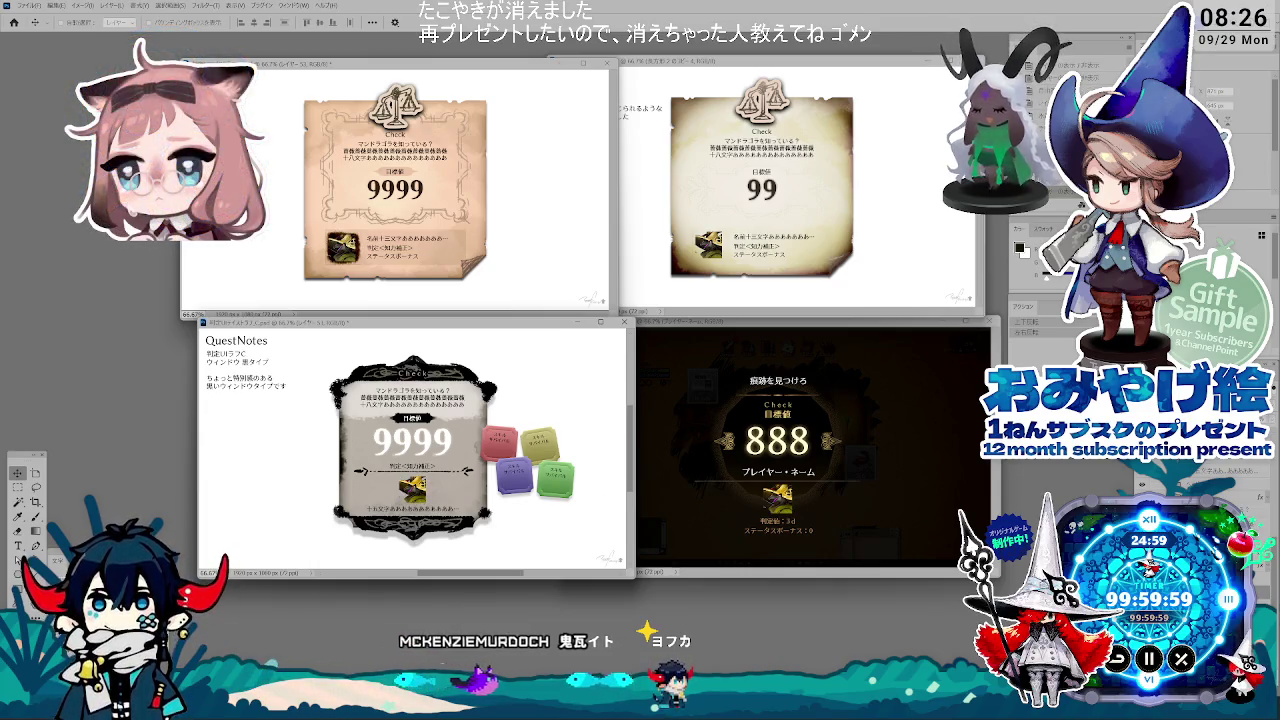
# Step: View the top-left parchment card at 100% and zoom in further
pyautogui.click(464, 274)
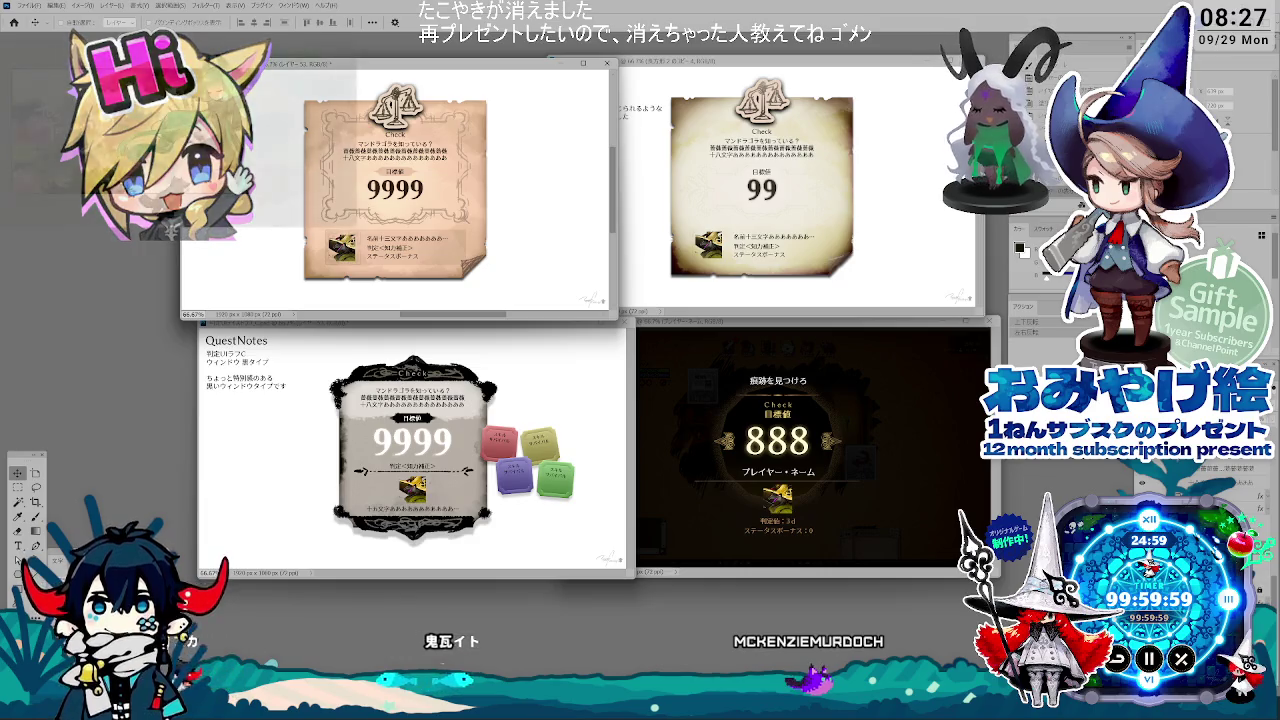
pyautogui.hotkey('ctrl', '1')
pyautogui.hotkey('ctrl', '+')
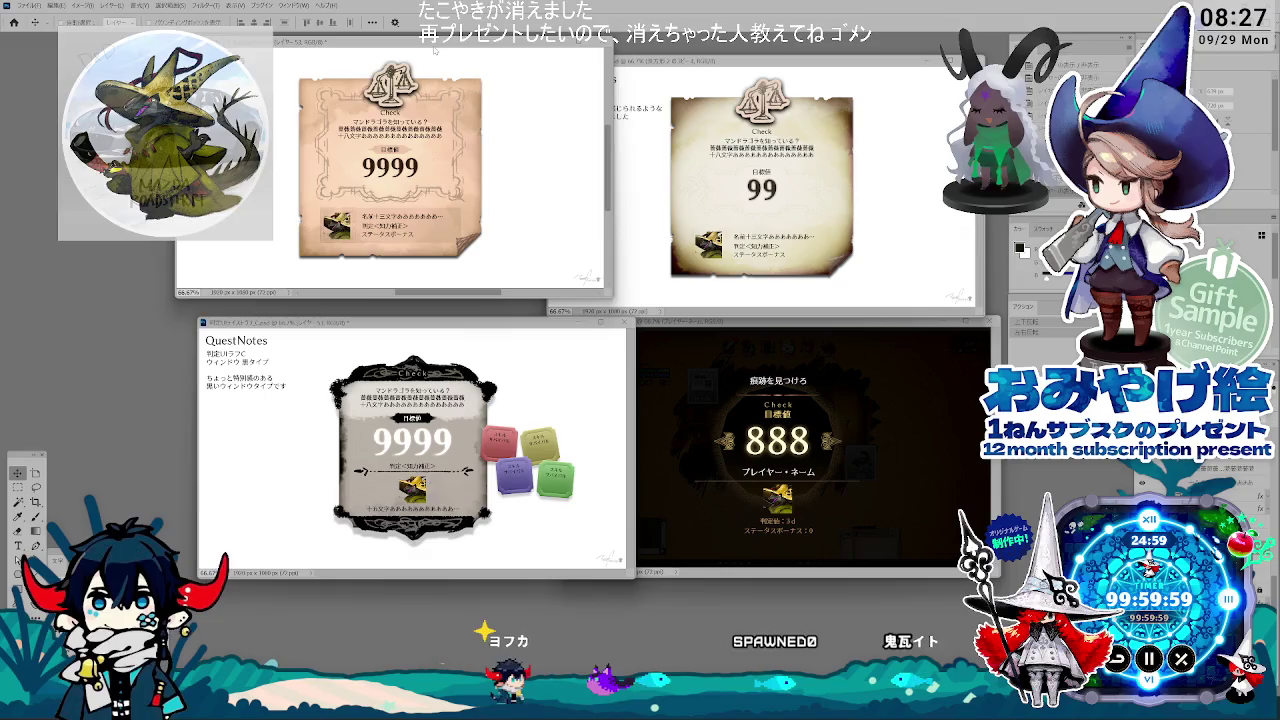
pyautogui.moveTo(436, 53); pyautogui.dragTo(458, 68)
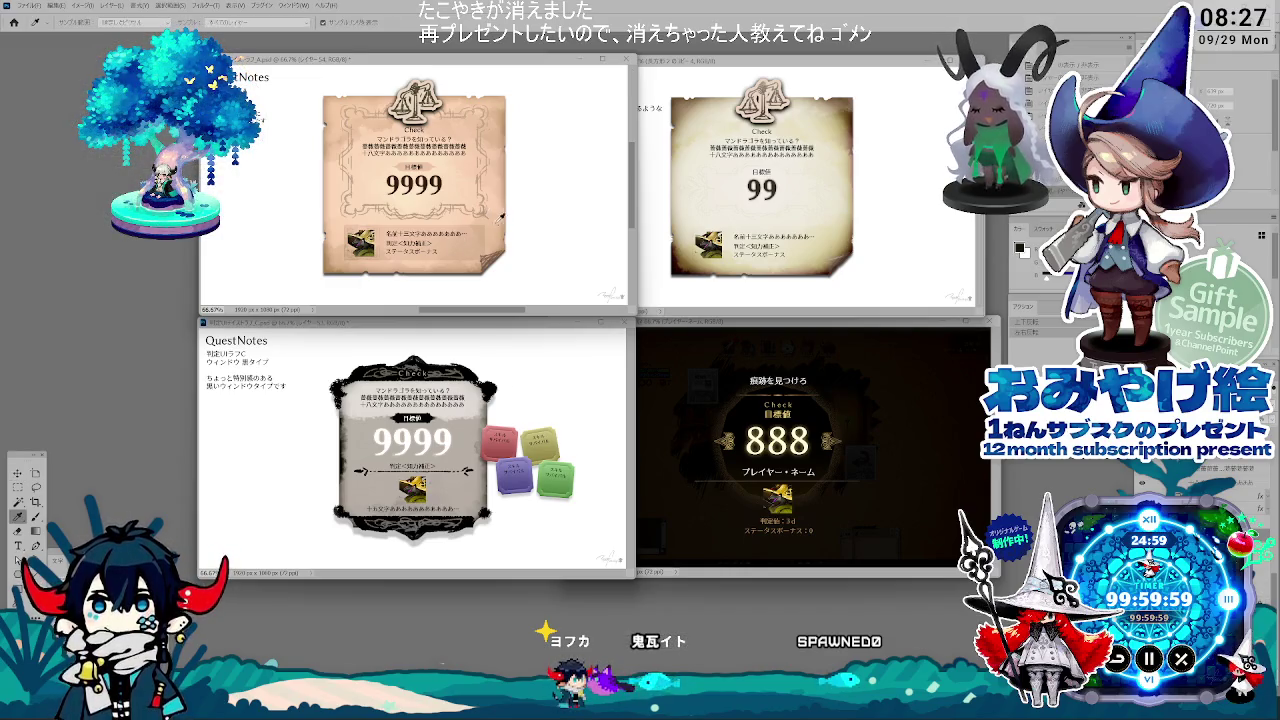
# Step: Switch to the Eyedropper and view the top-left 9999 parchment card at 100%
pyautogui.rightClick(370, 236)
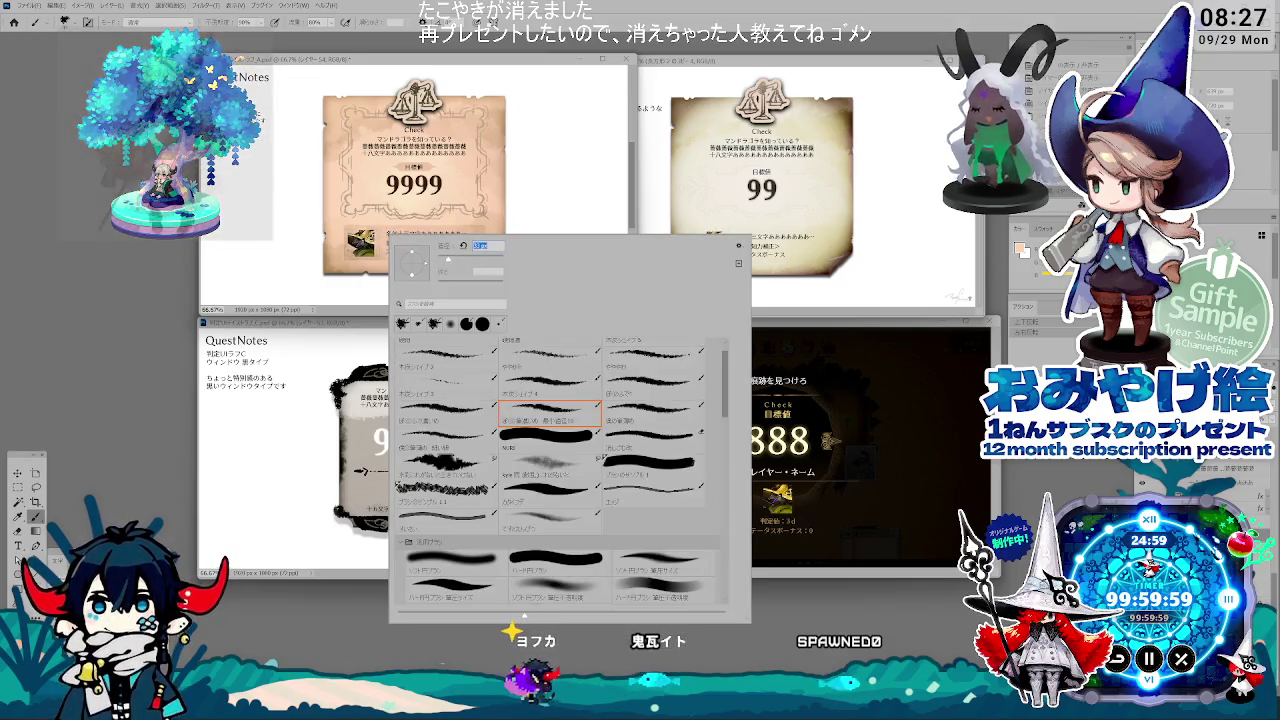
pyautogui.press('Escape')
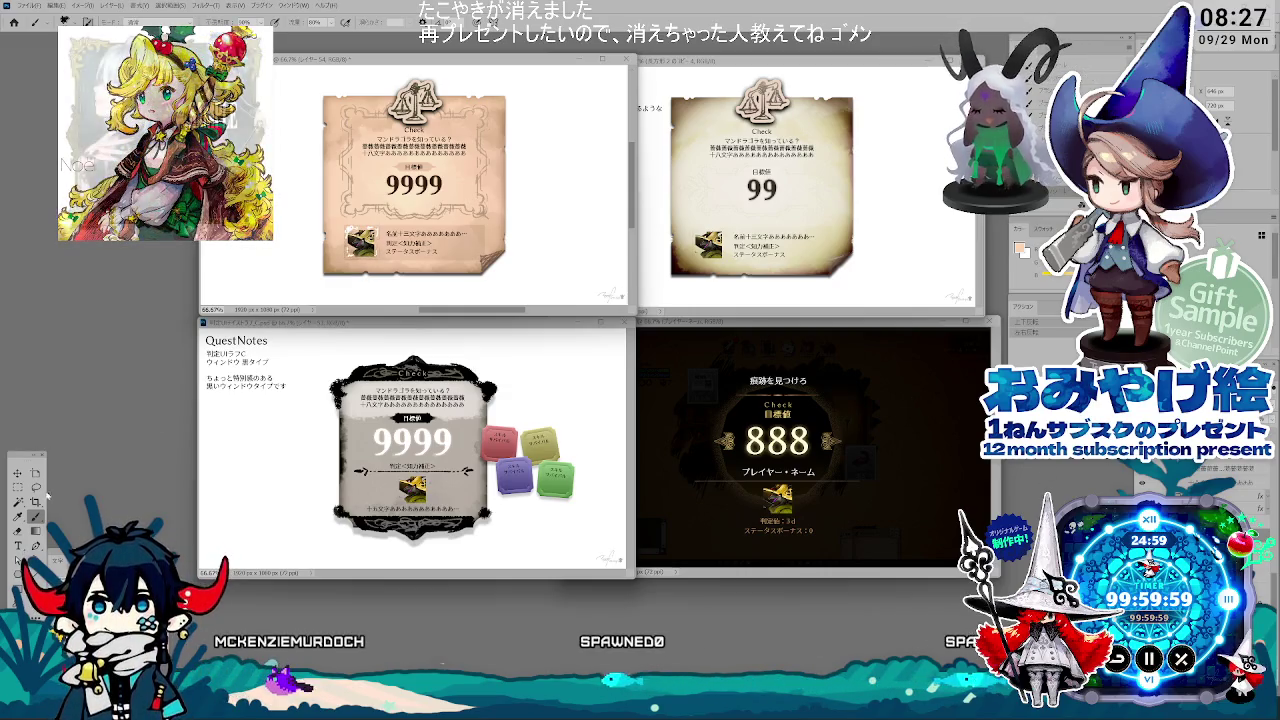
pyautogui.press('i')
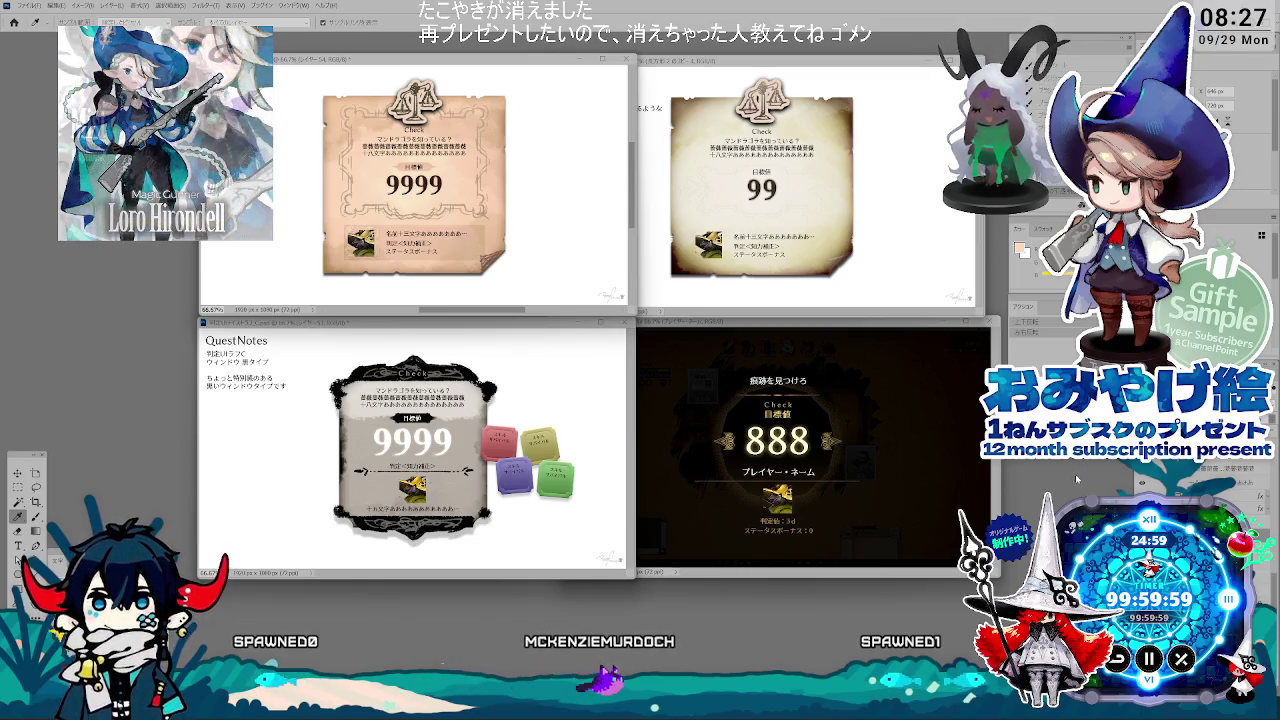
pyautogui.hotkey('ctrl', '1')
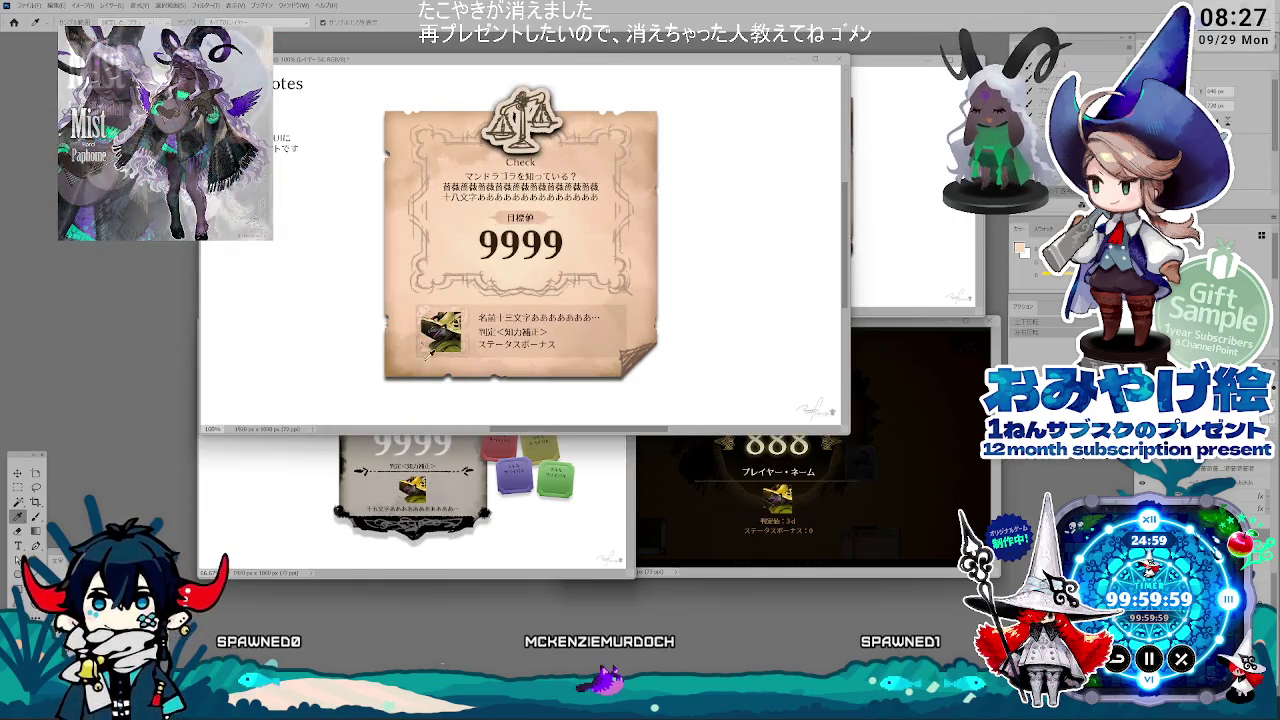
# Step: Browse brush presets, then zoom the parchment card out to 66.67% so all four mockups show
pyautogui.press('b')
pyautogui.rightClick(498, 273)
pyautogui.press('Return')
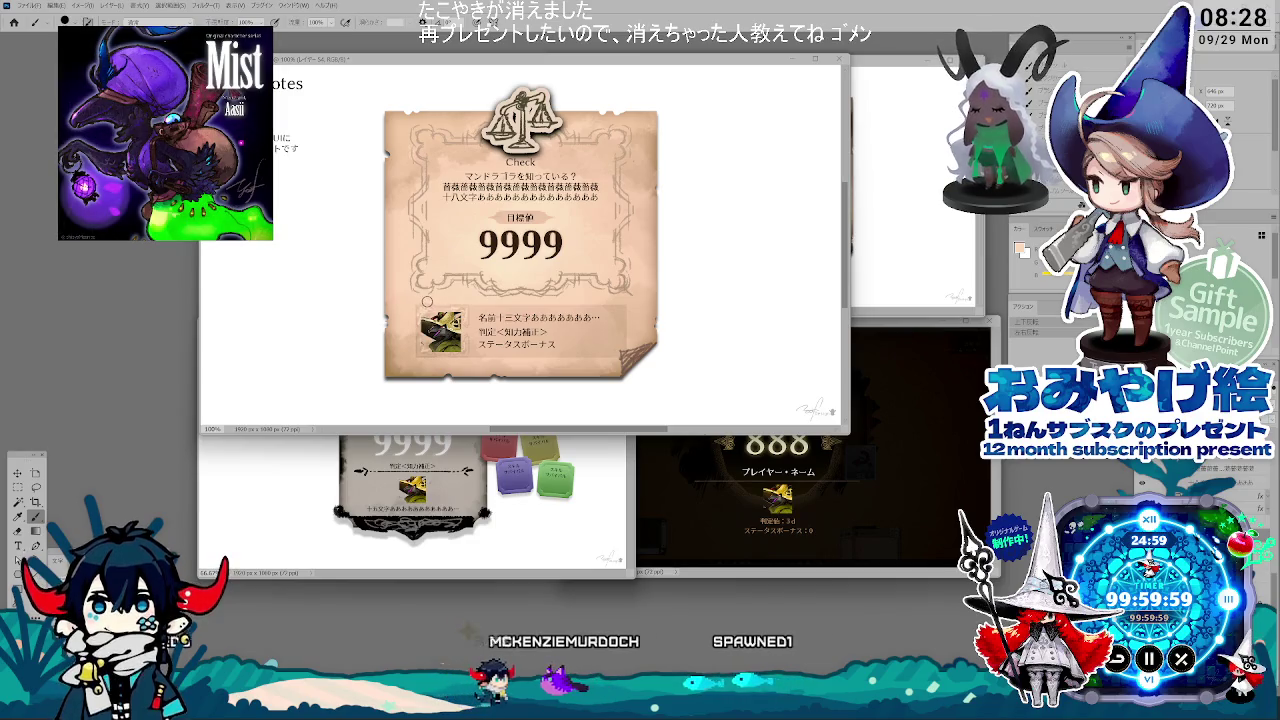
pyautogui.rightClick(451, 298)
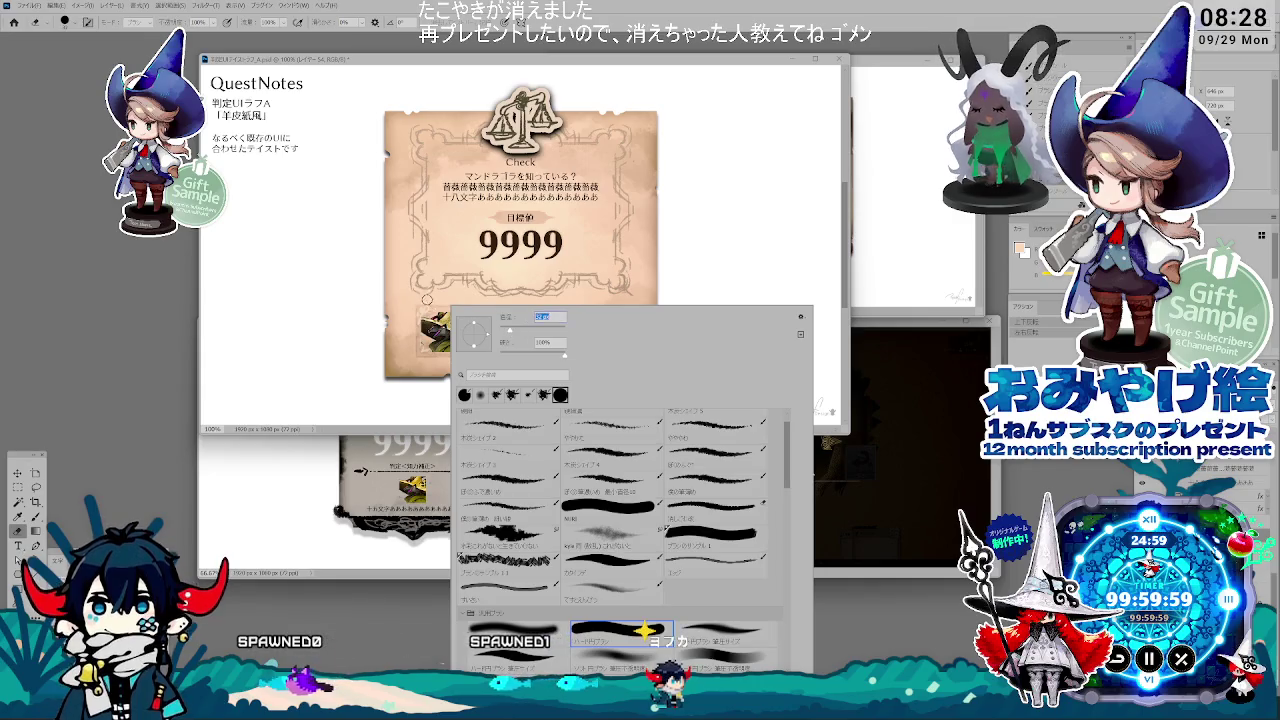
pyautogui.press('Escape')
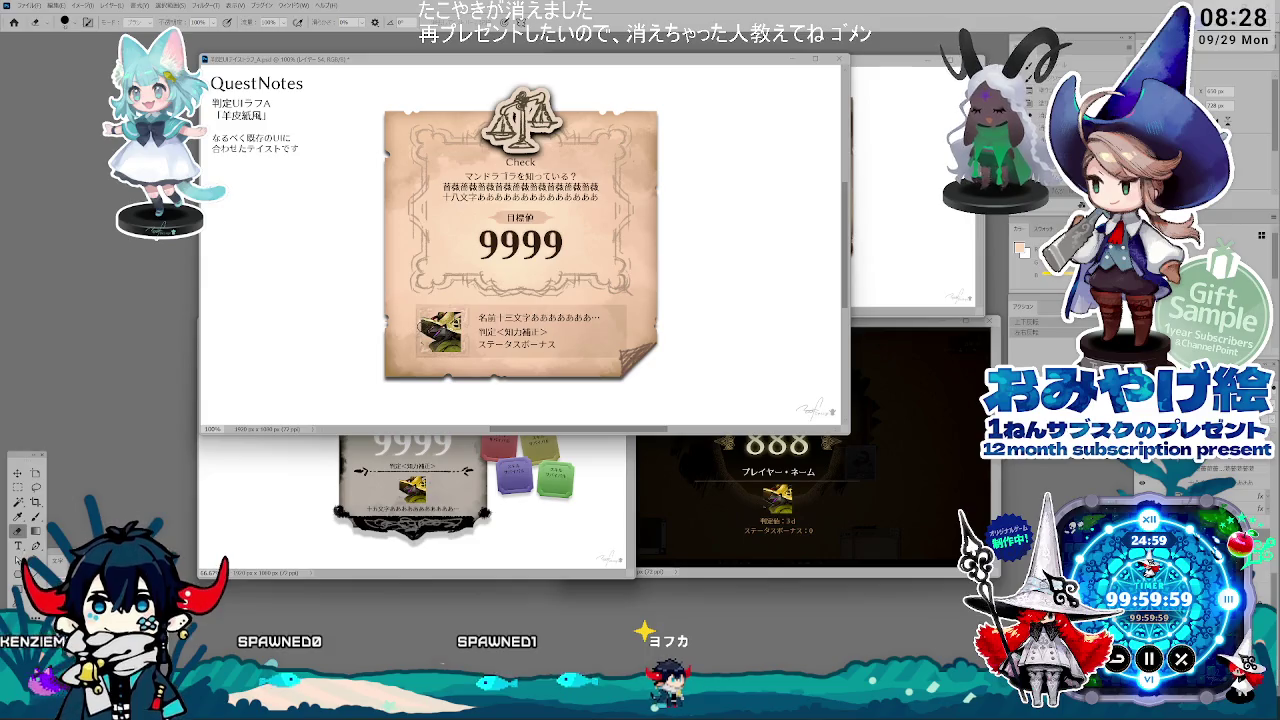
pyautogui.hotkey('ctrl', '-')
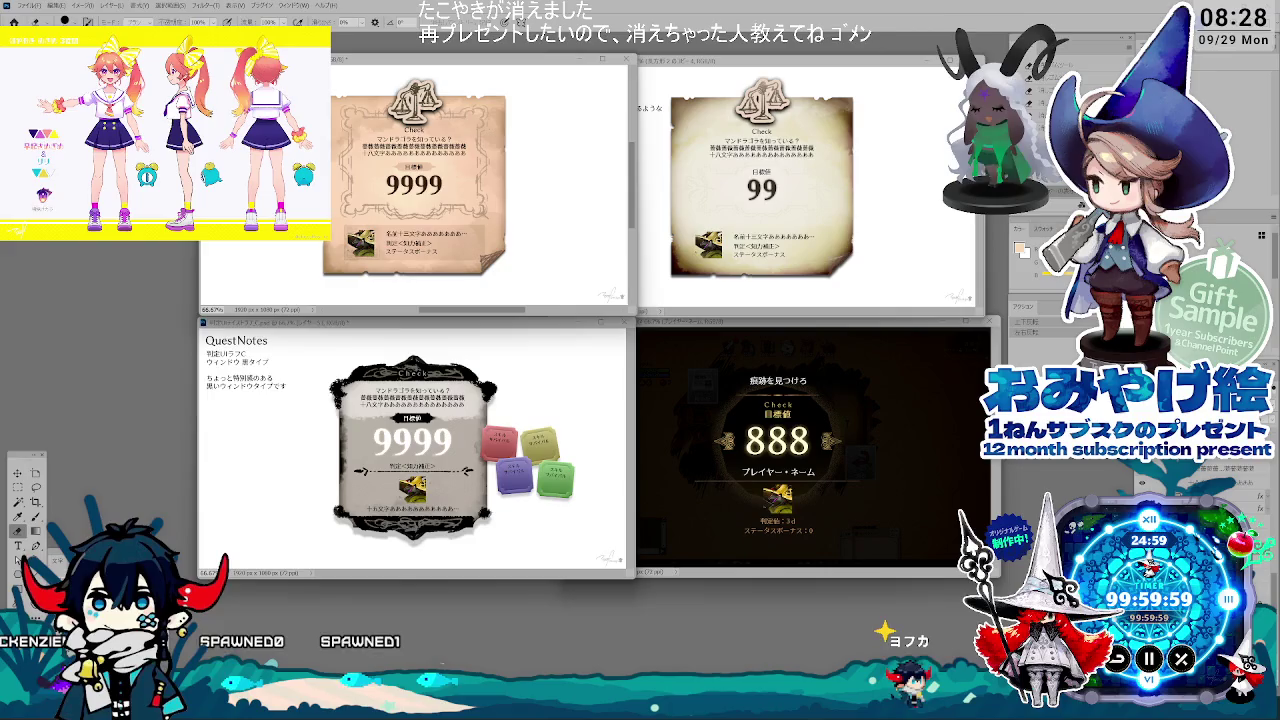
# Step: Open and dismiss the group's Layer Style, then bring the ラフB 99 parchment mockup forward
pyautogui.doubleClick(1150, 420)
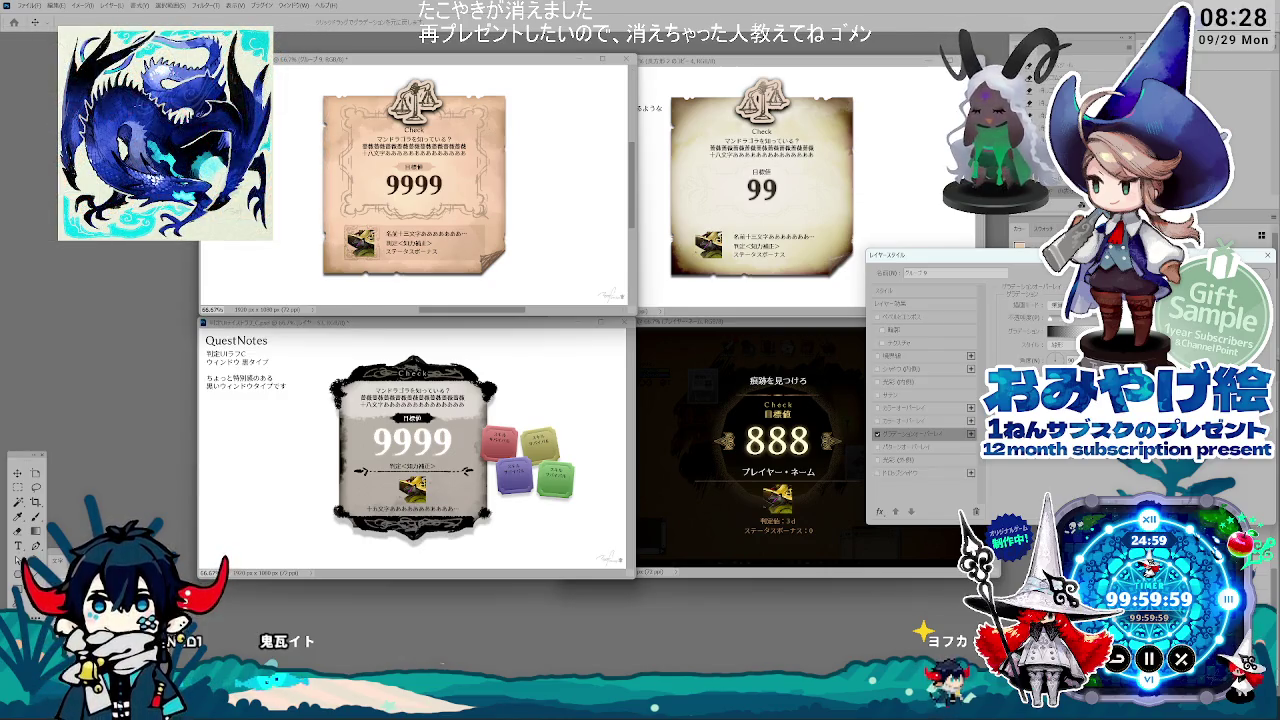
pyautogui.press('Return')
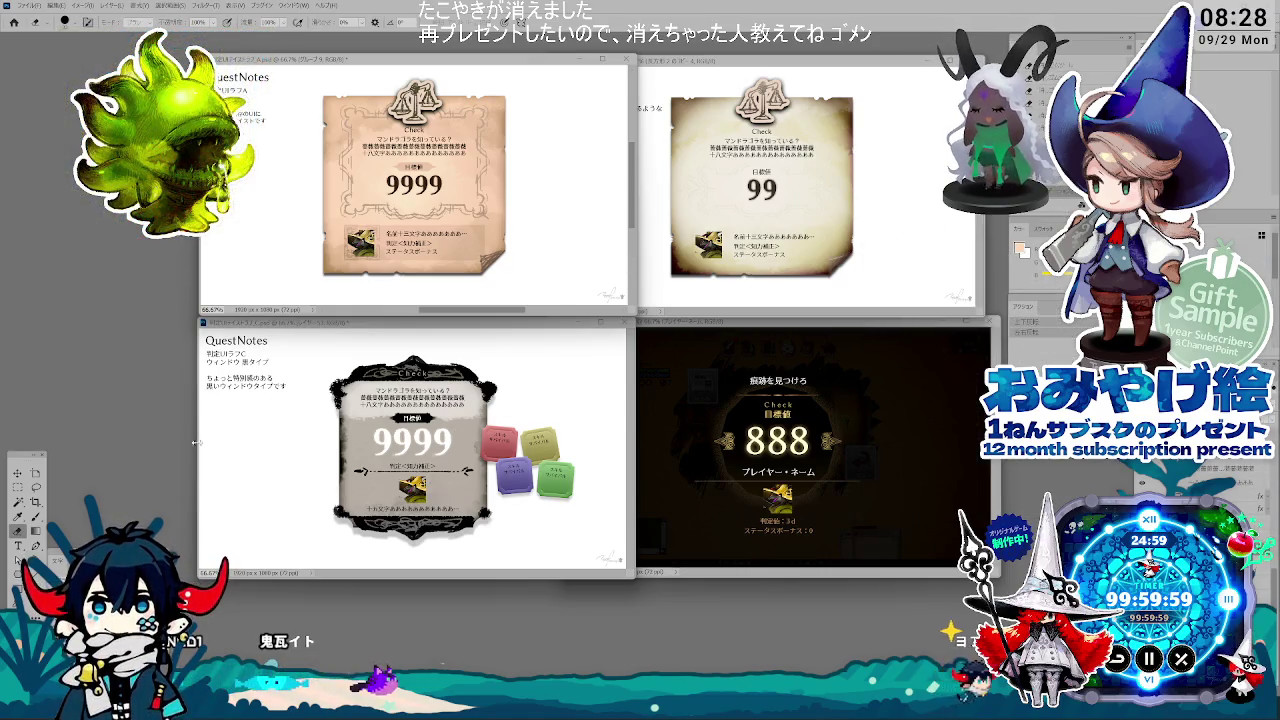
pyautogui.click(790, 284)
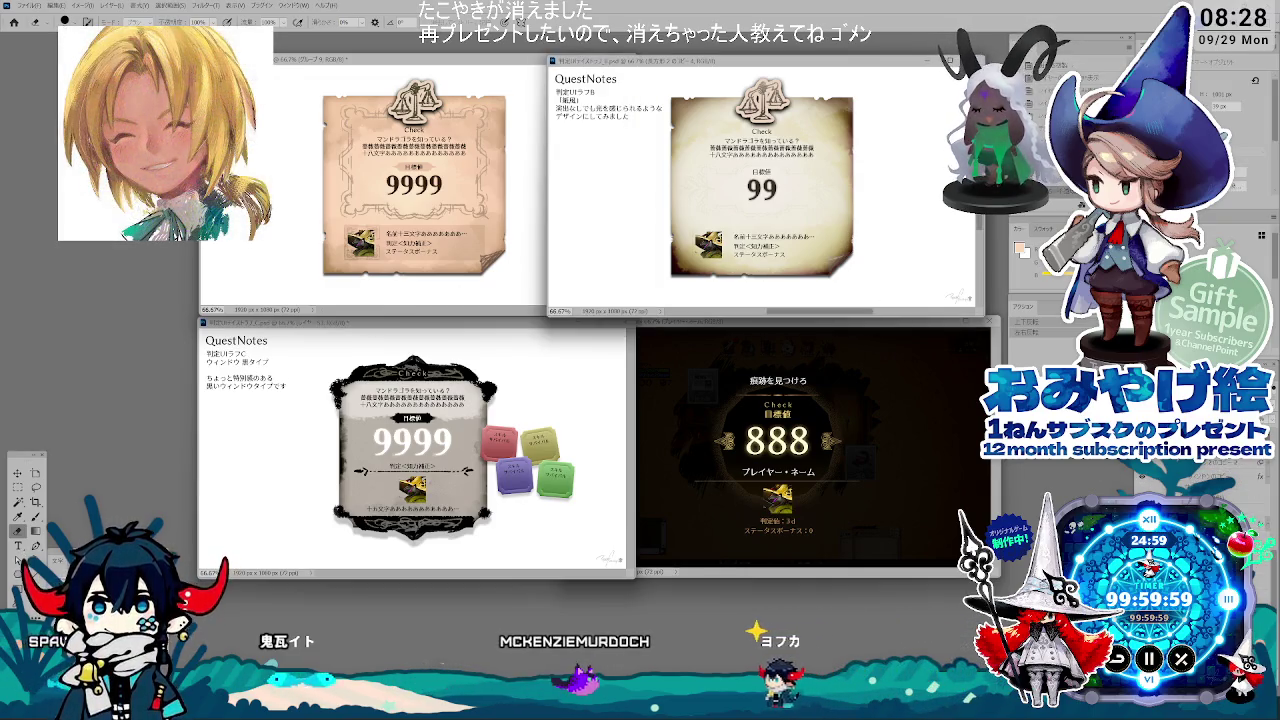
pyautogui.click(17, 476)
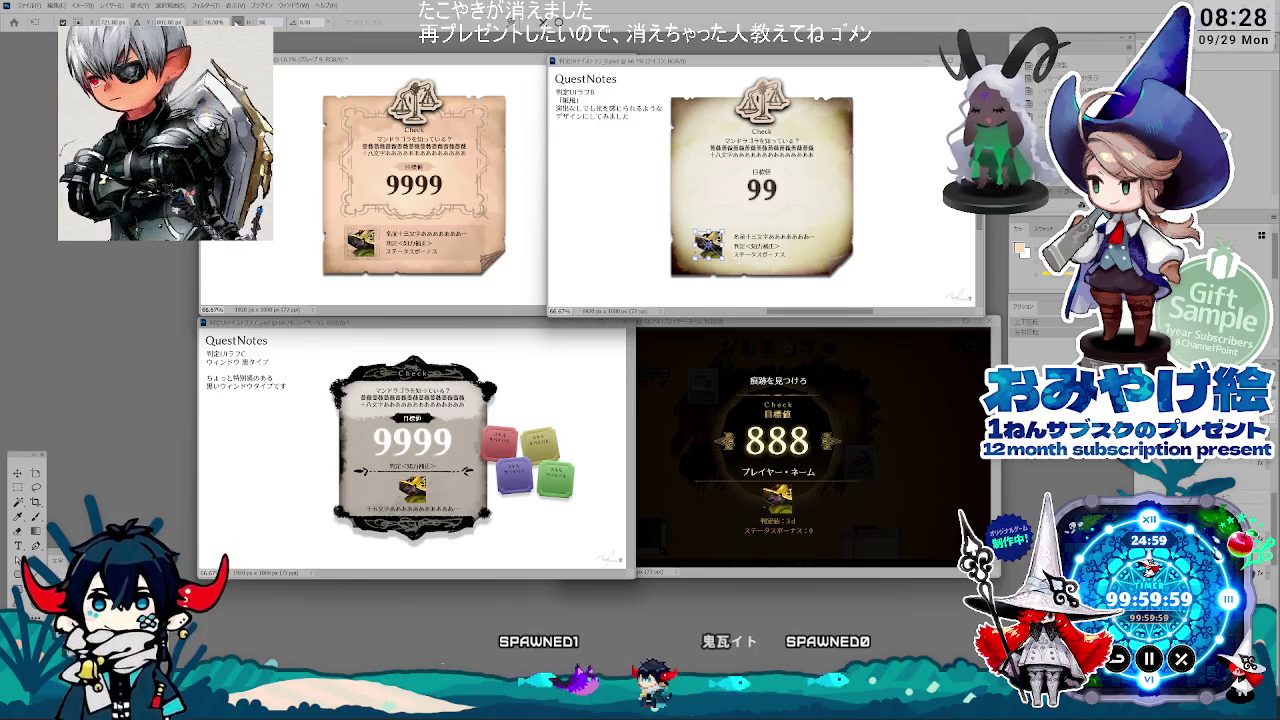
# Step: Try scaling the item image to 1000, undo it, and bring the top-left 9999 mockup forward
pyautogui.press('v')
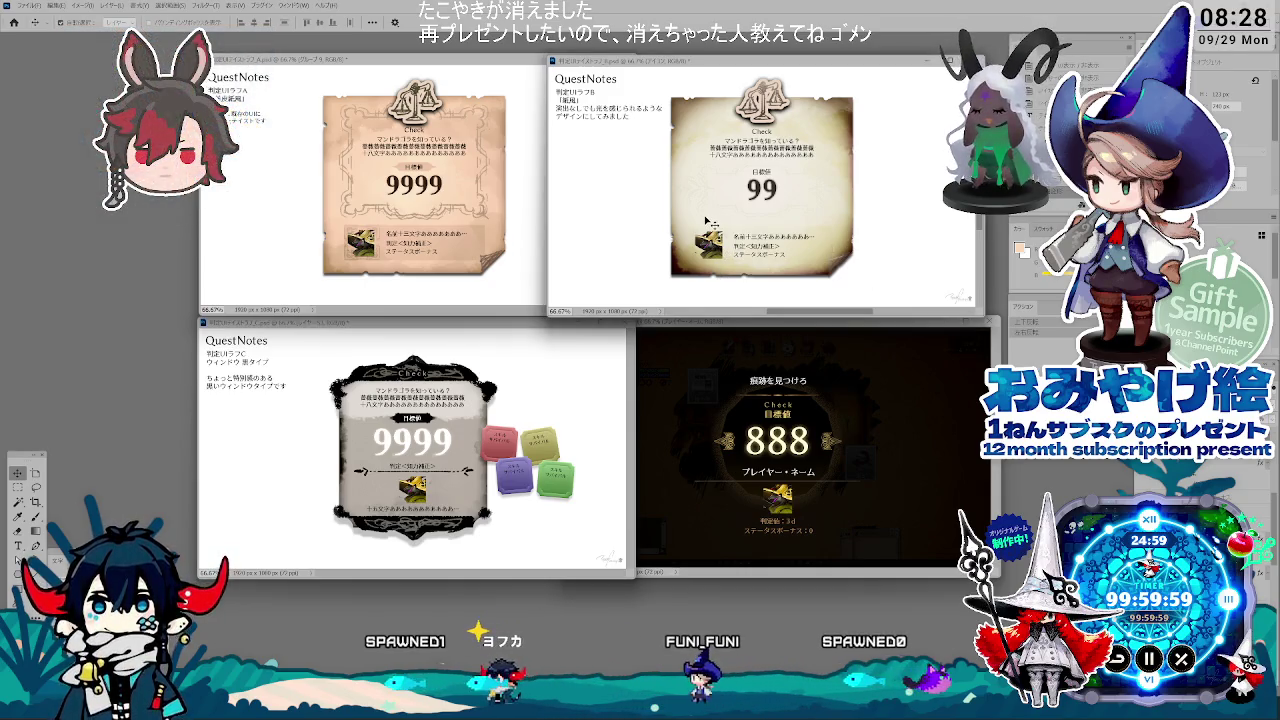
pyautogui.hotkey('ctrl', 't')
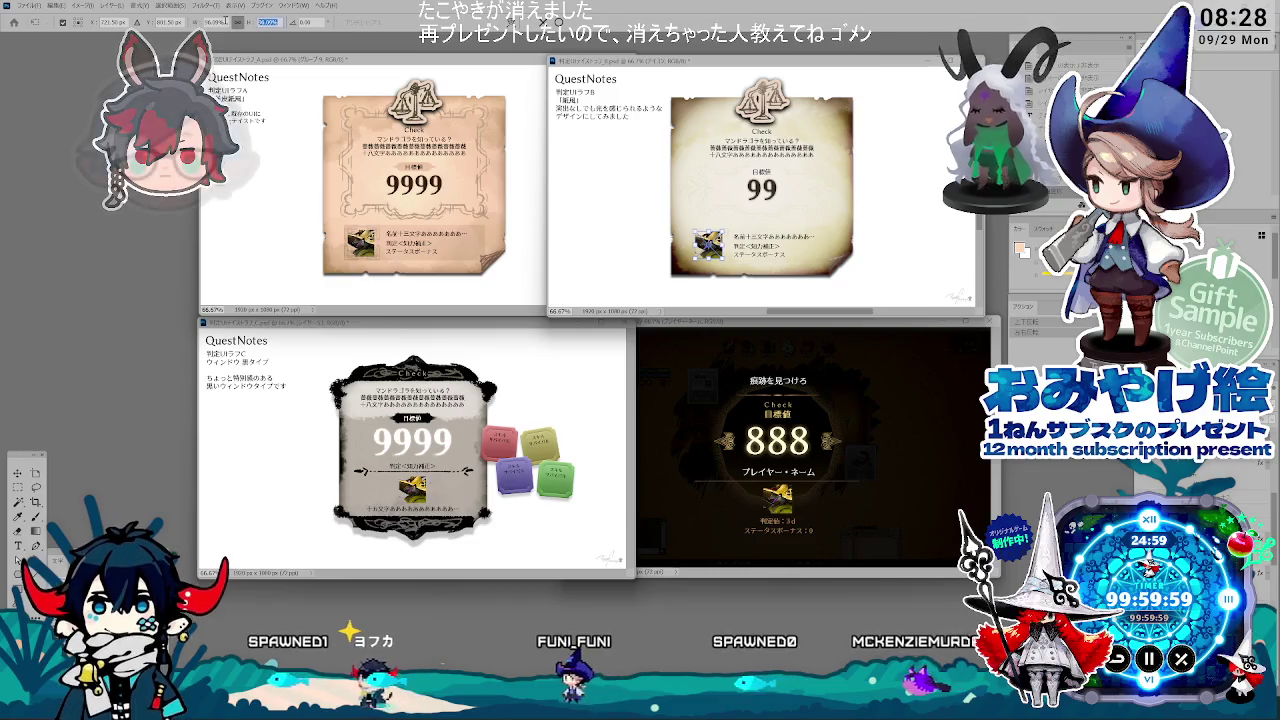
pyautogui.write('1000')
pyautogui.press('Return')
pyautogui.hotkey('ctrl', 'z')
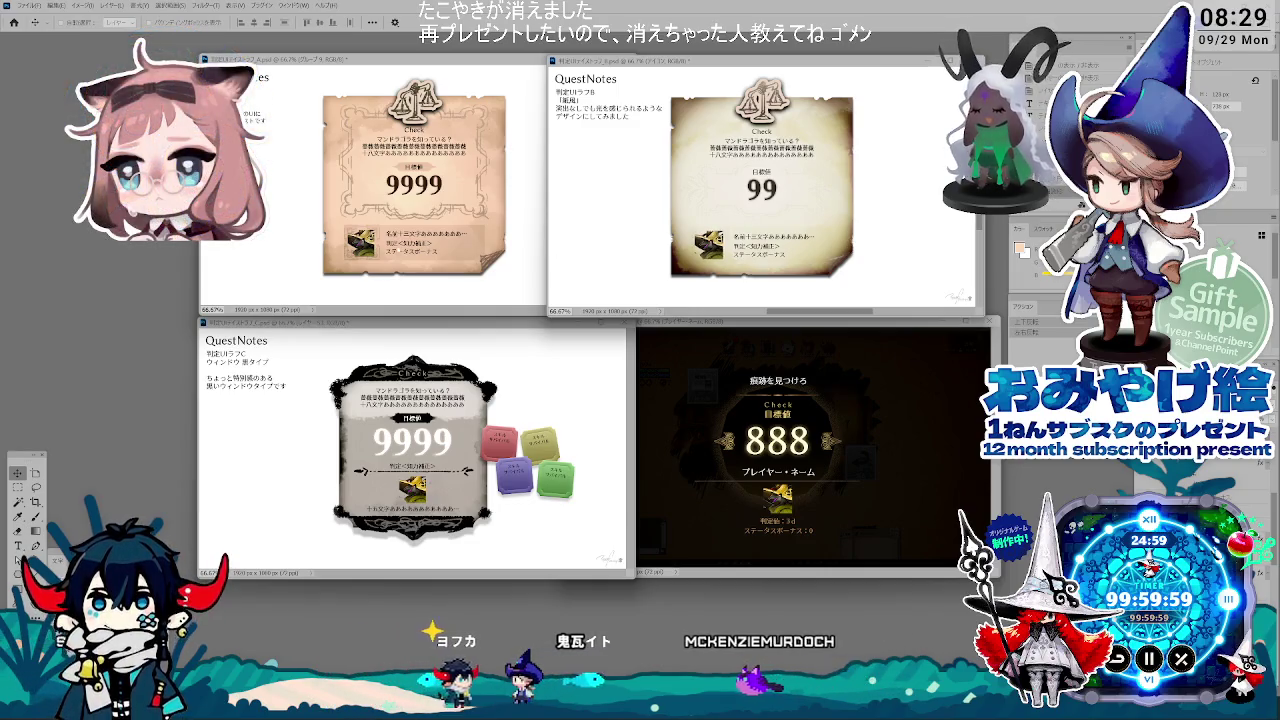
pyautogui.click(296, 224)
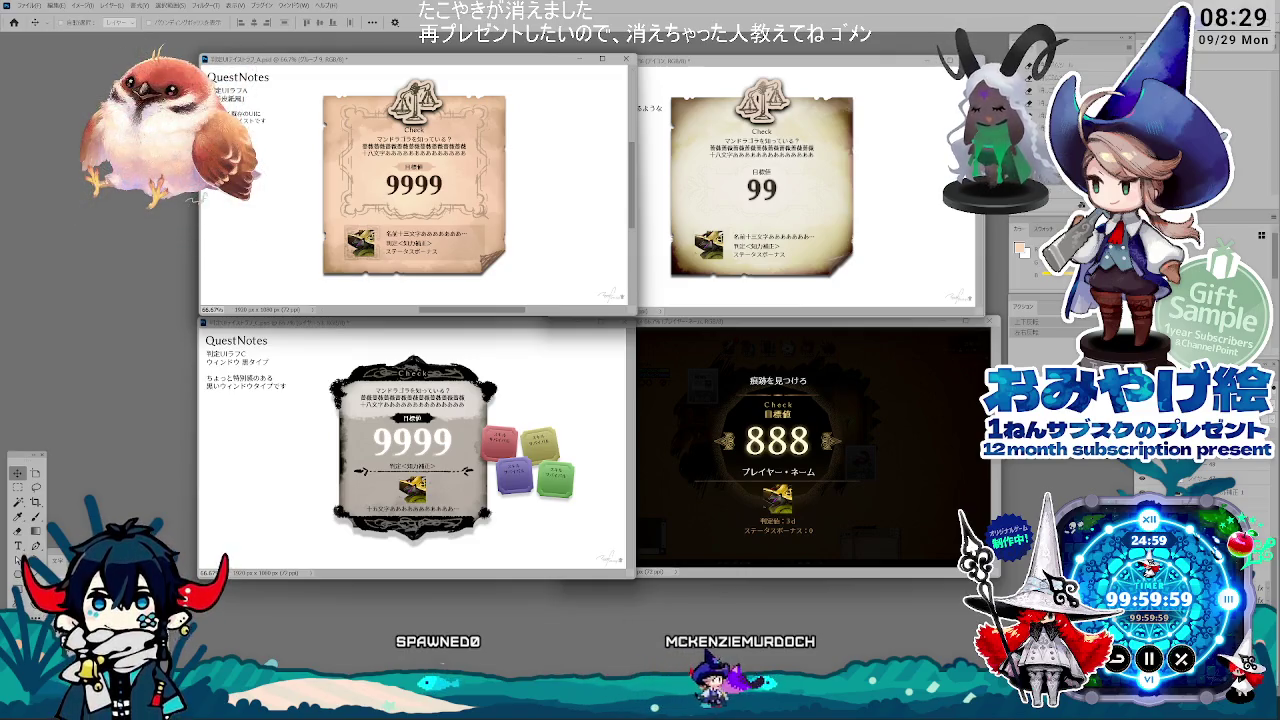
# Step: Select the アイコン layer, bring the top-right parchment document forward, and reveal the small 9 document
pyautogui.click(380, 256)
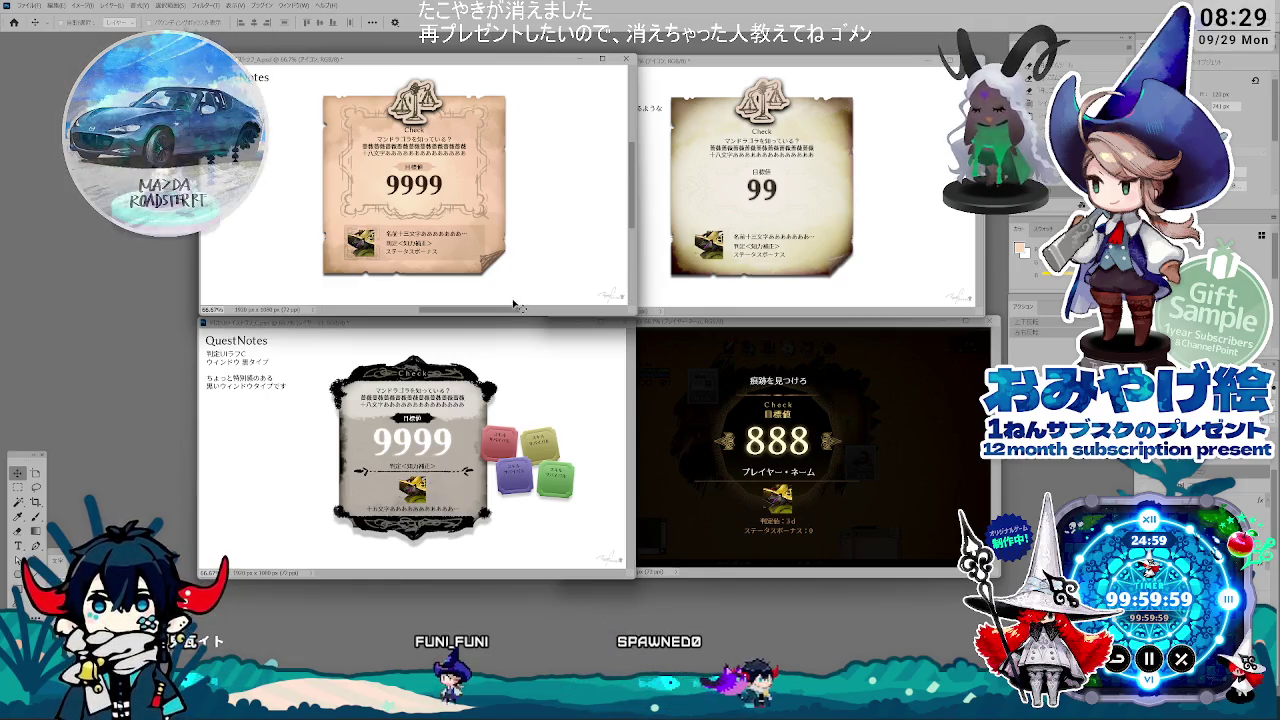
pyautogui.click(786, 131)
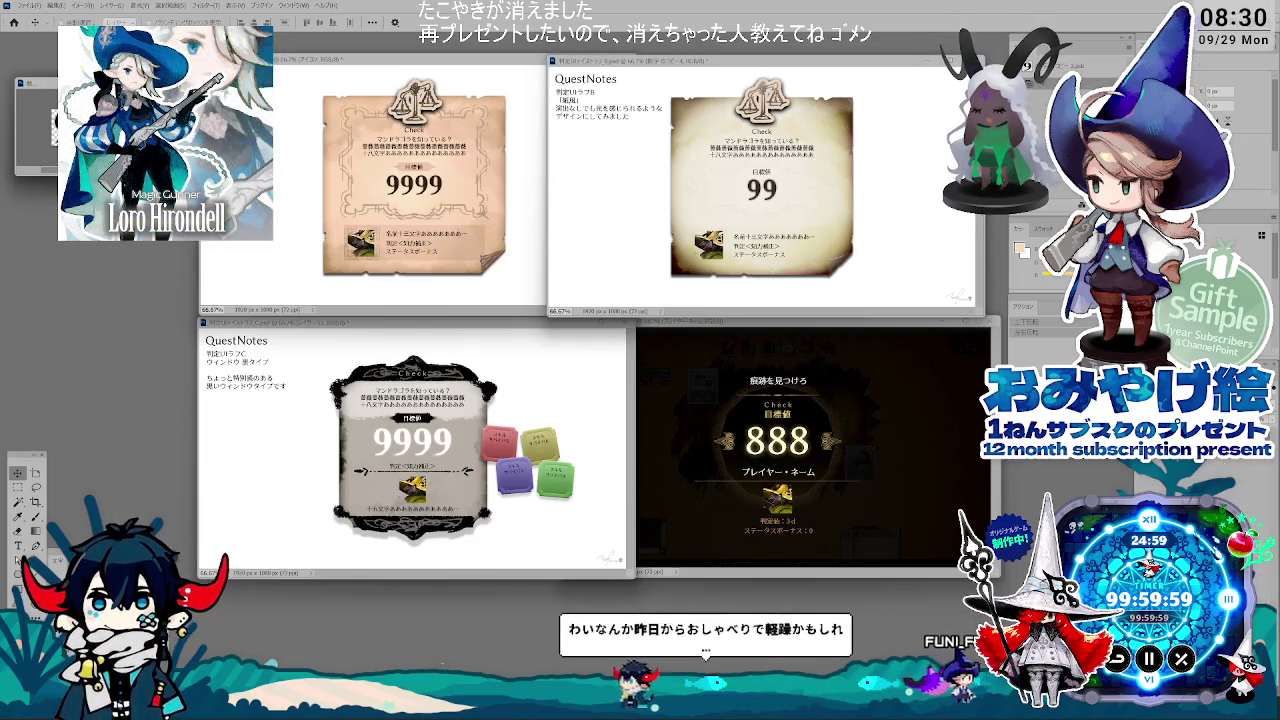
pyautogui.scroll(2, 622, 443)
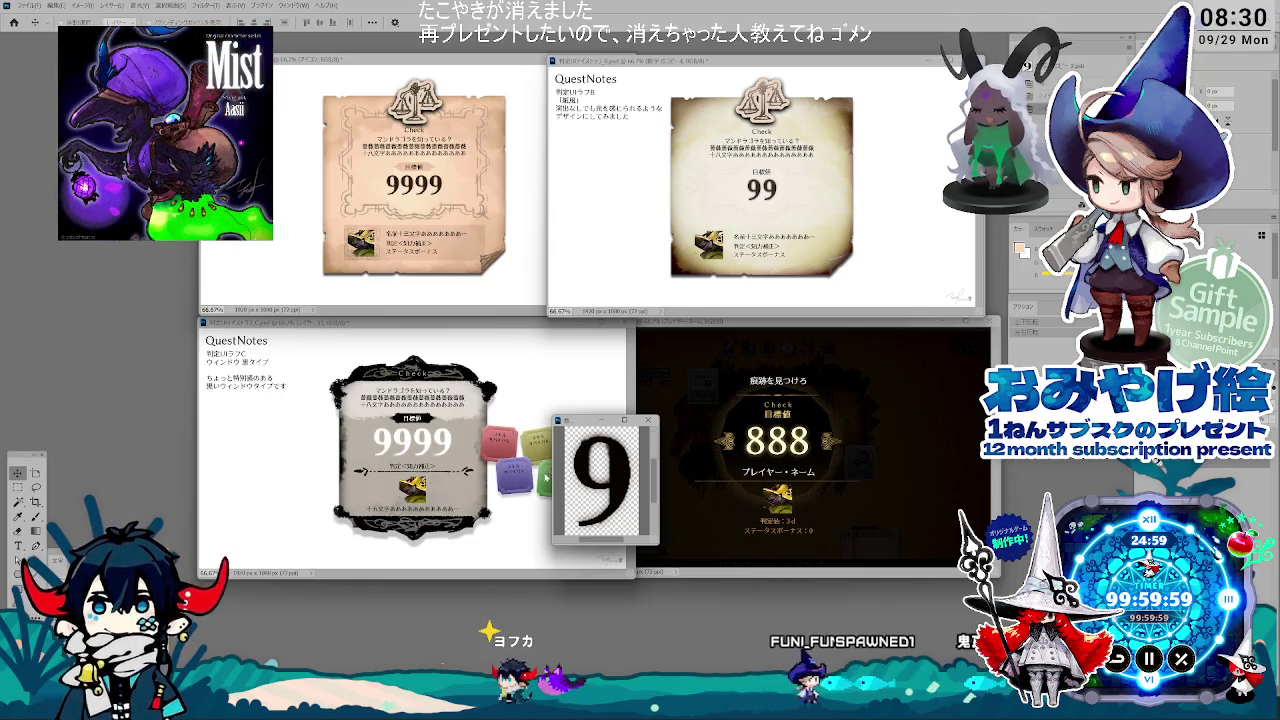
# Step: Test a peach Paint Bucket fill on the 9 canvas, undo it, and close that document
pyautogui.rightClick(596, 446)
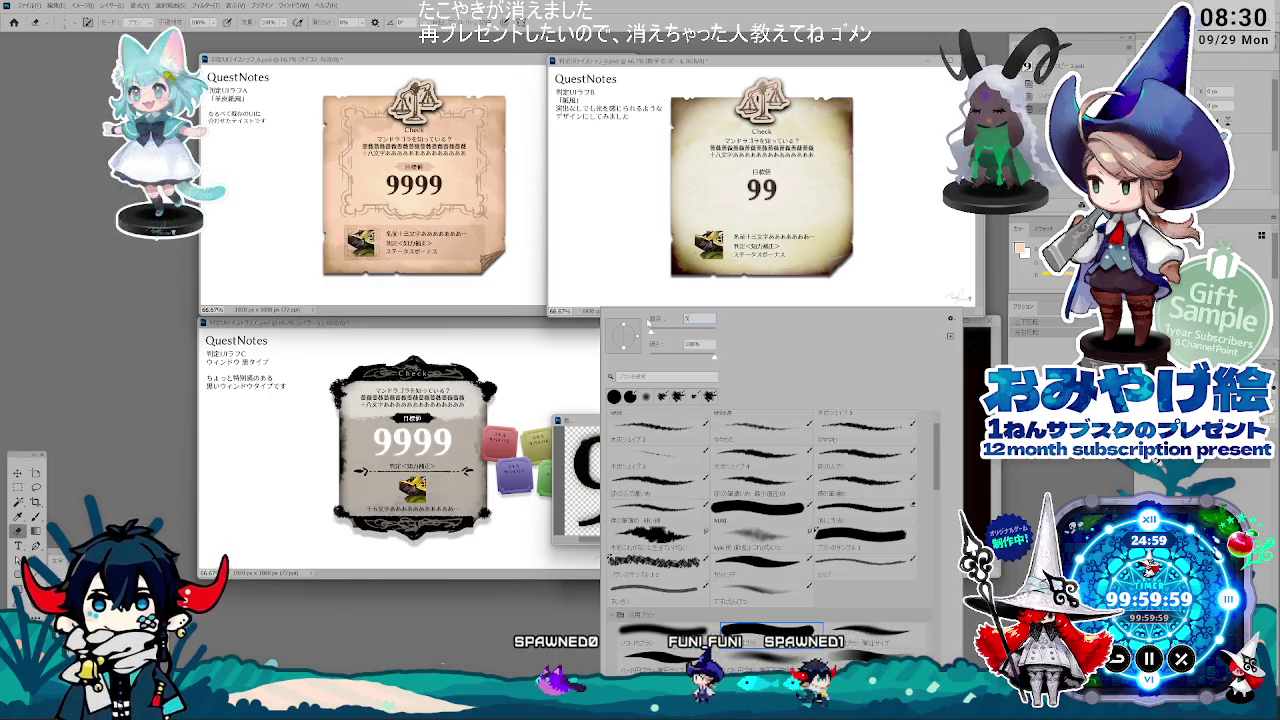
pyautogui.press('Escape')
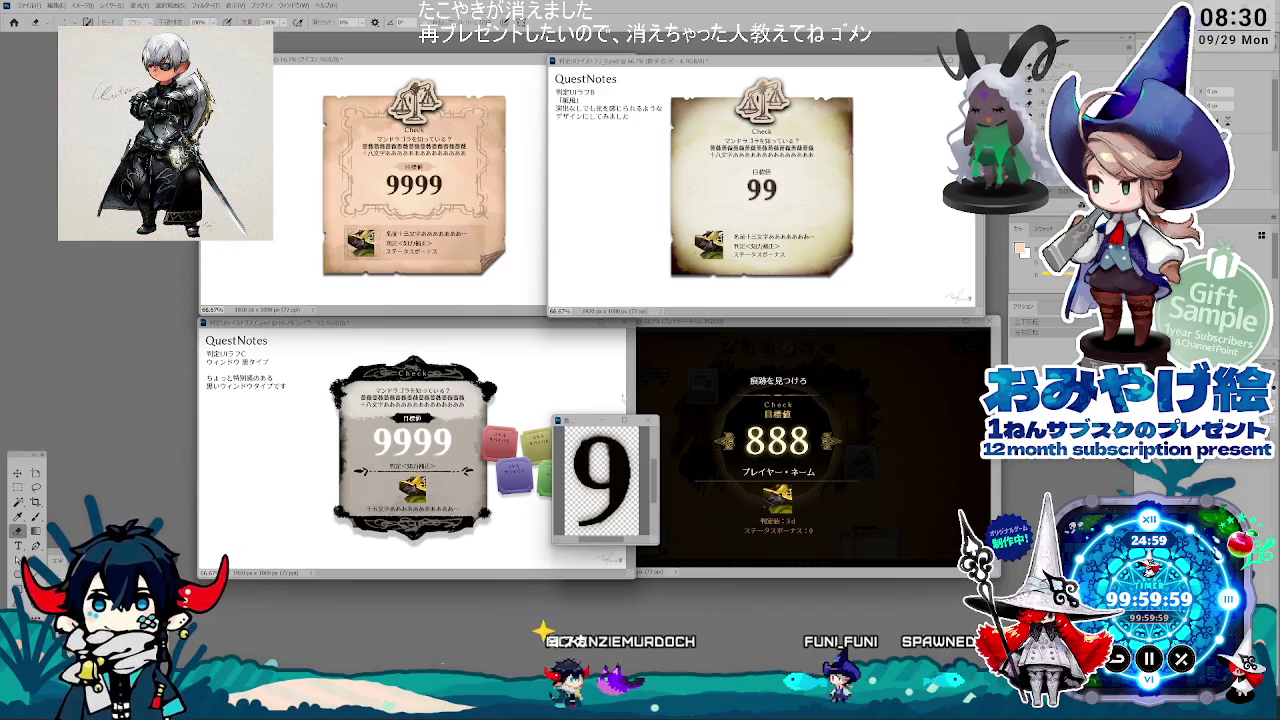
pyautogui.press('g')
pyautogui.click(578, 469)
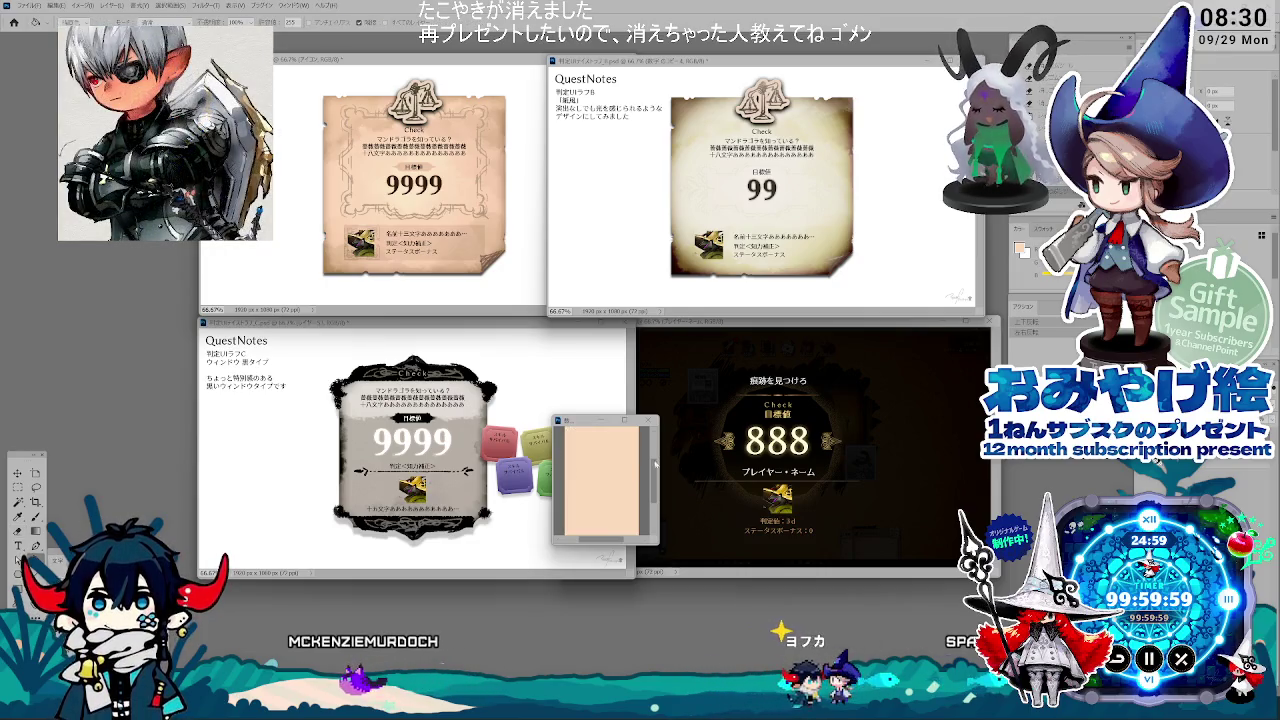
pyautogui.hotkey('ctrl', 'z')
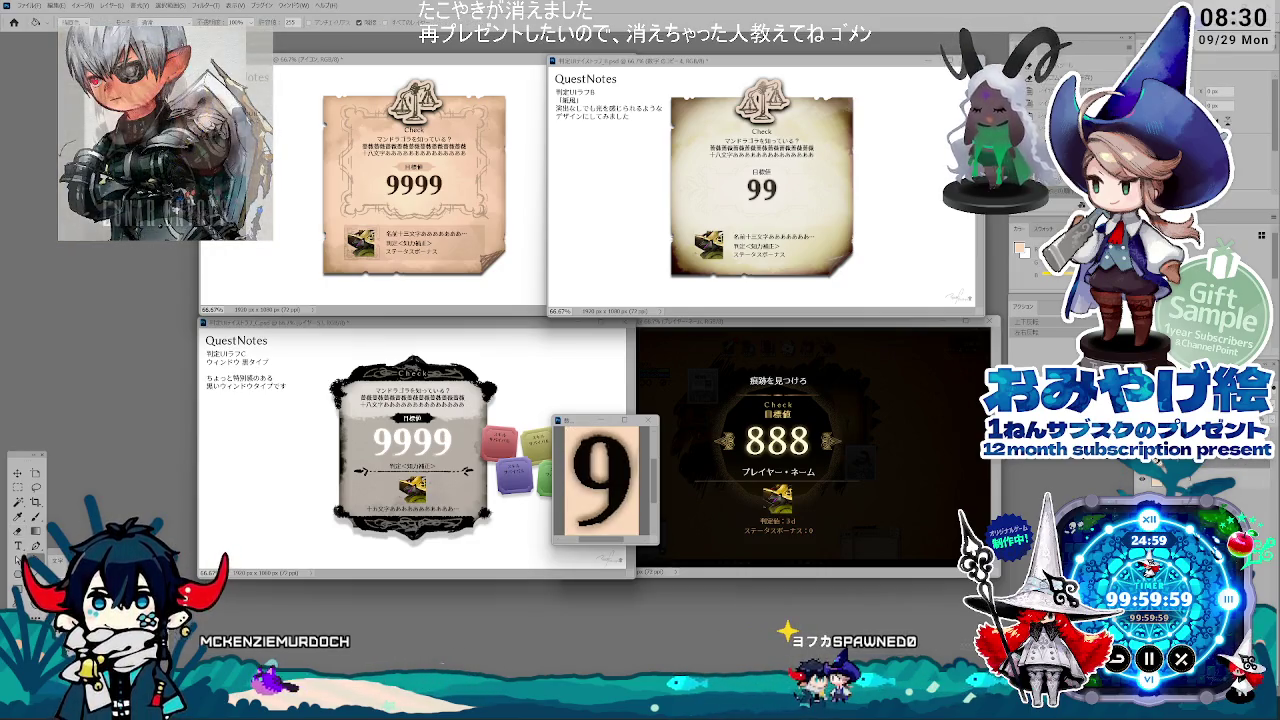
pyautogui.press('b')
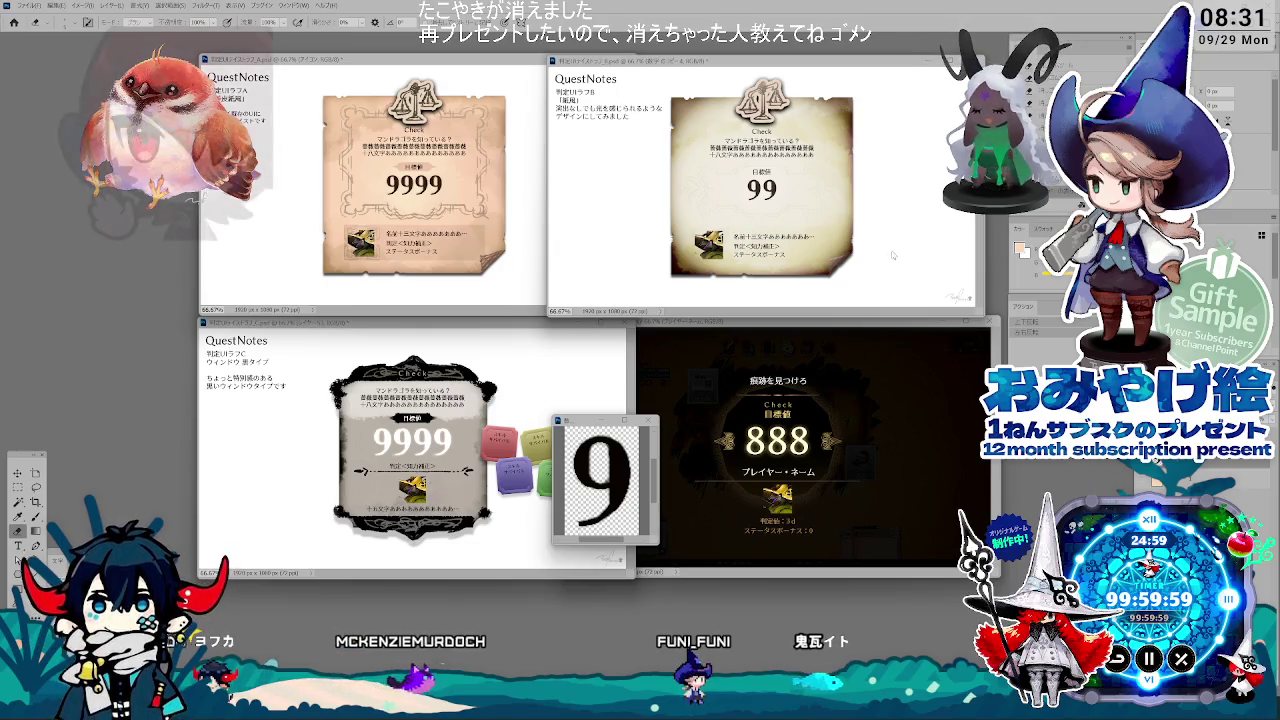
pyautogui.click(654, 360)
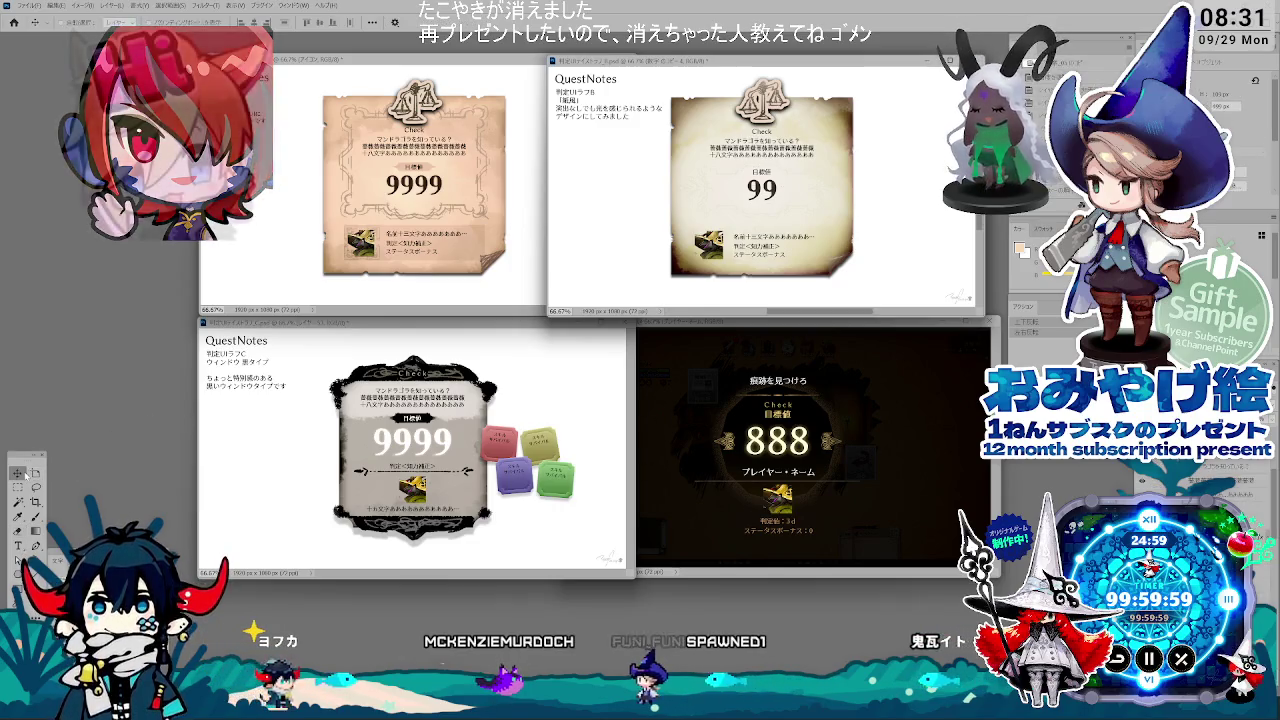
# Step: Hide the ウィンドウ background, scale the レイヤー 9 のコピー balance scale to ~253%, and set 20% opacity
pyautogui.press('v')
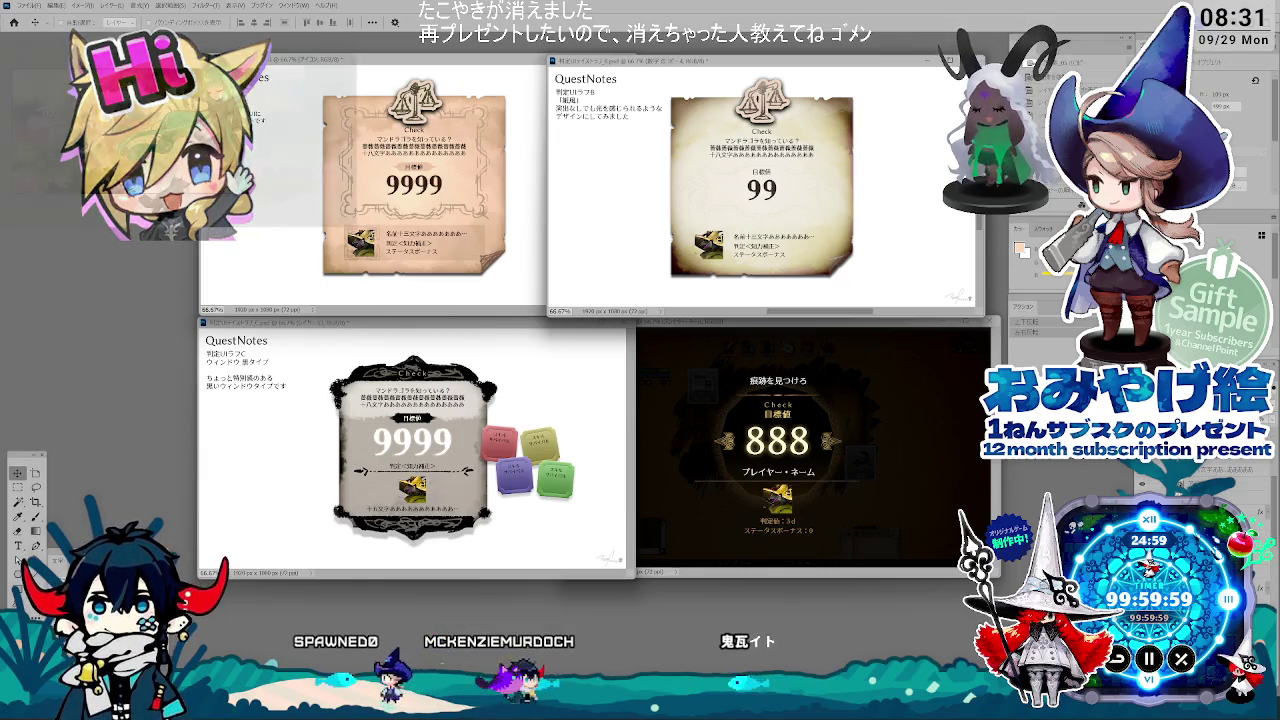
pyautogui.hotkey('ctrl', 't')
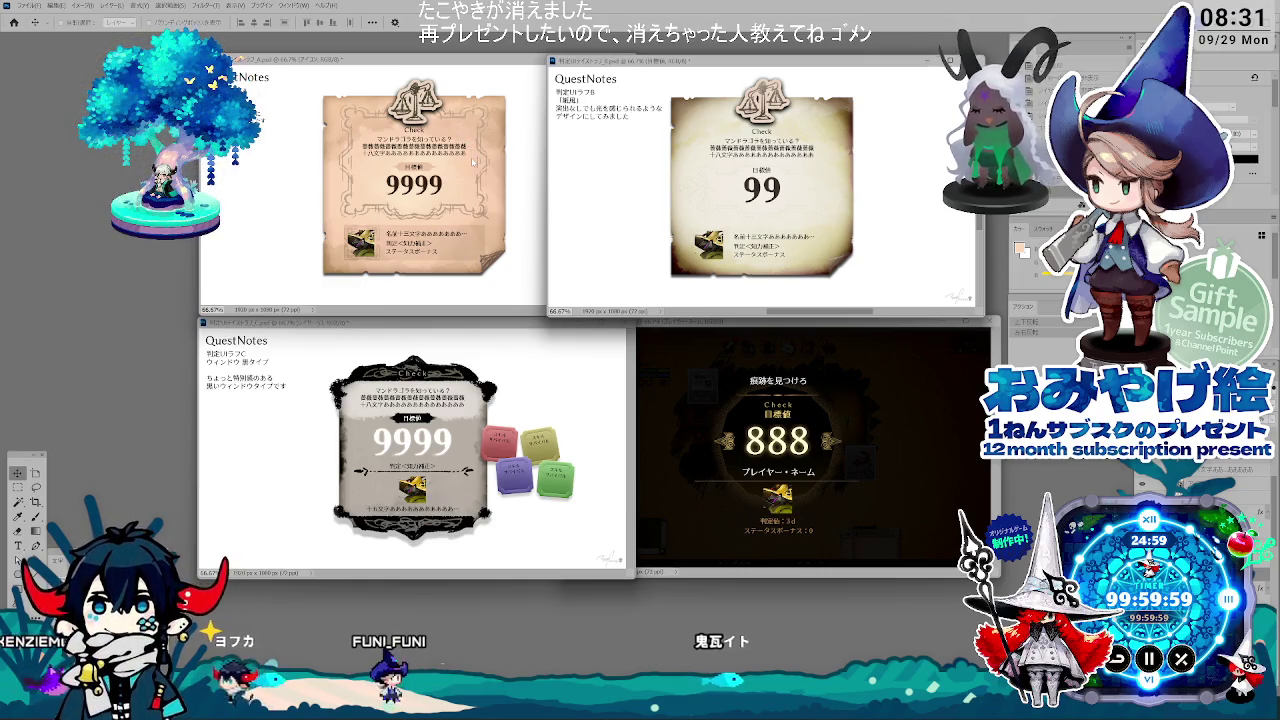
pyautogui.click(735, 122)
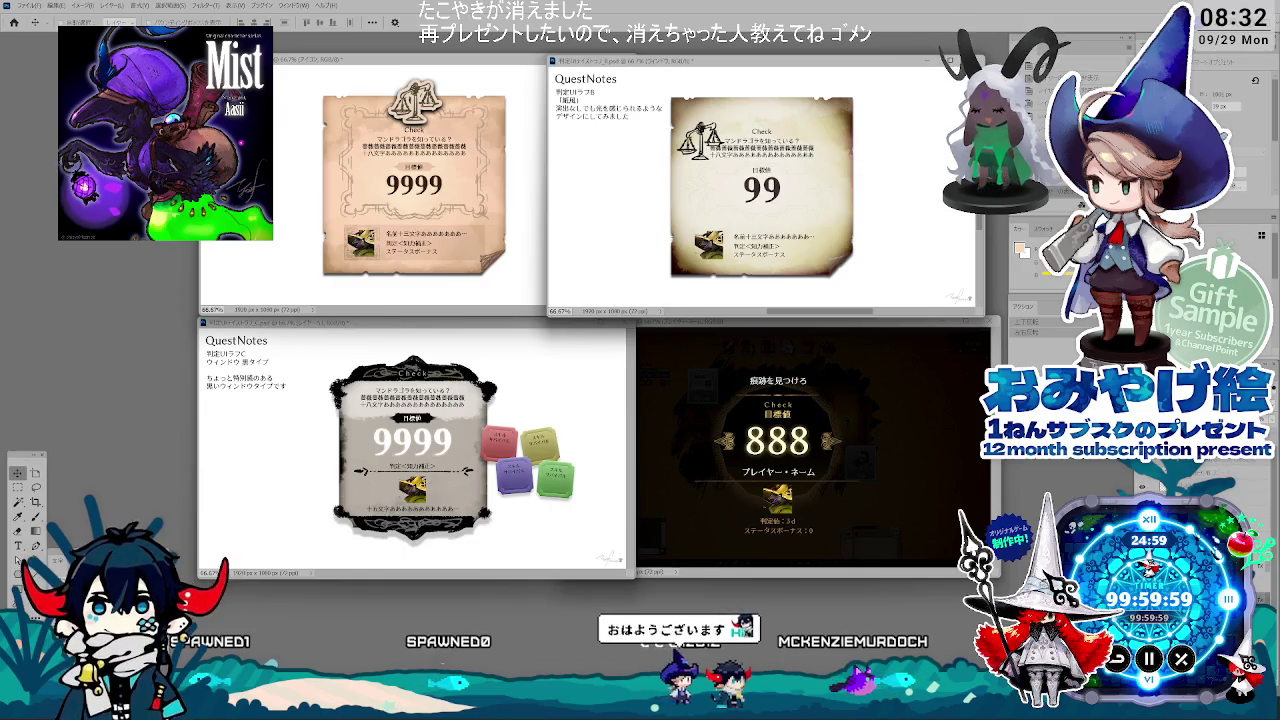
pyautogui.hotkey('ctrl', ',')
pyautogui.hotkey('ctrl', ',')
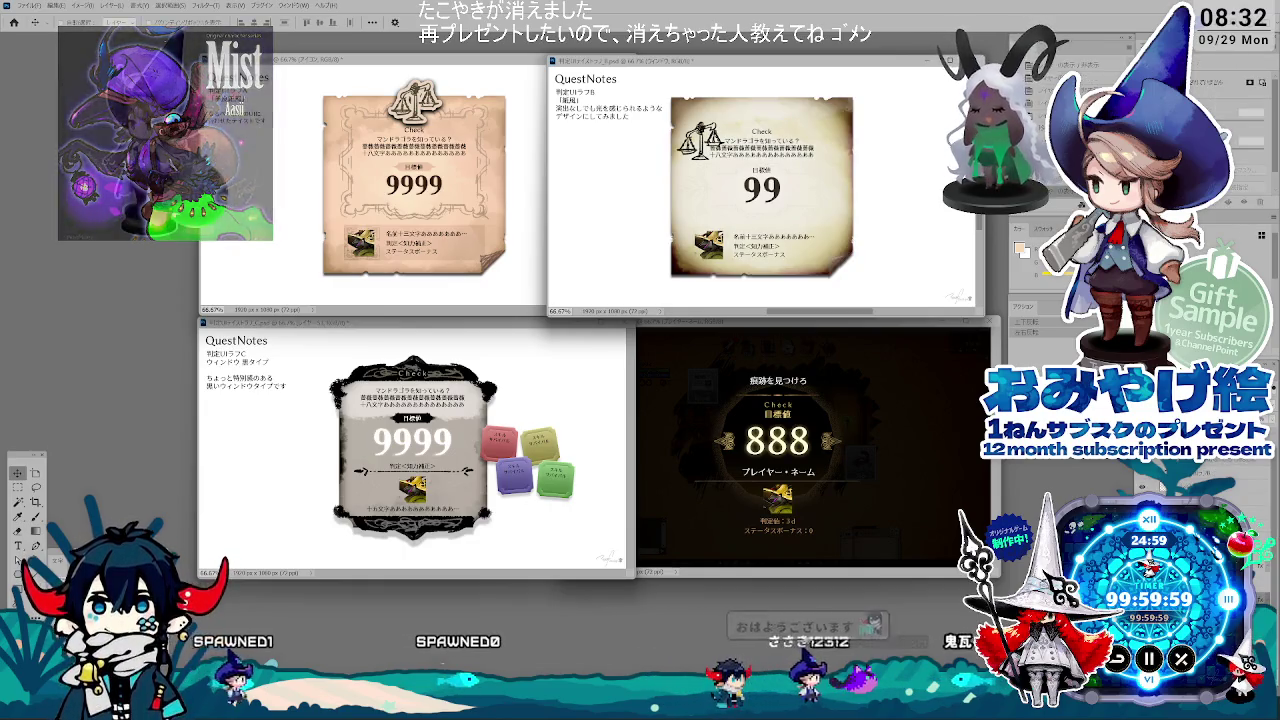
pyautogui.hotkey('alt', '[')
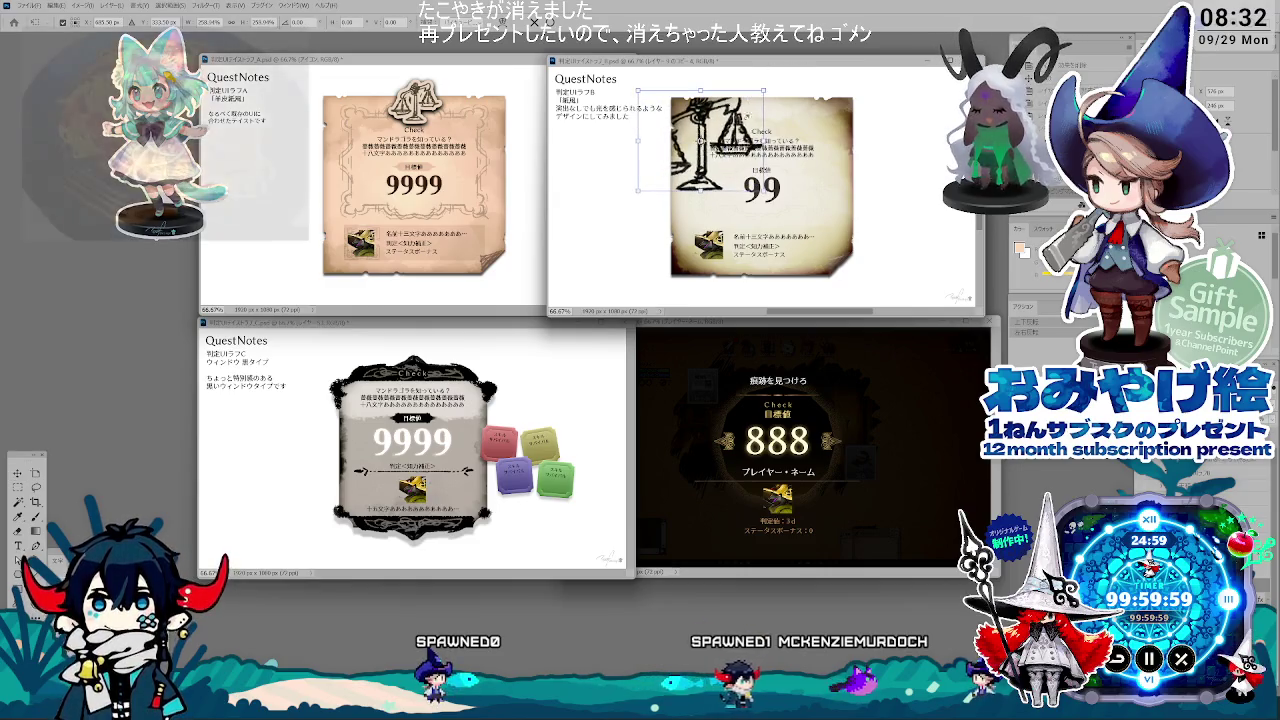
pyautogui.moveTo(757, 96); pyautogui.dragTo(772, 118)
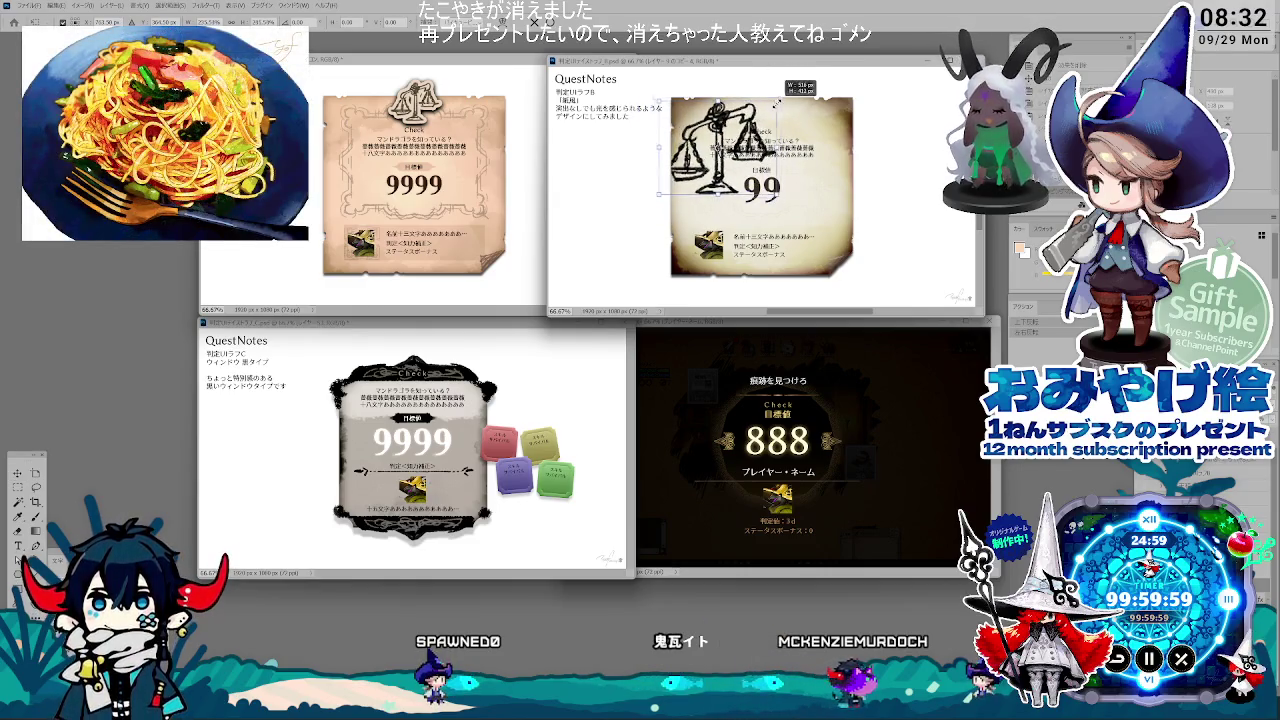
pyautogui.press('Return')
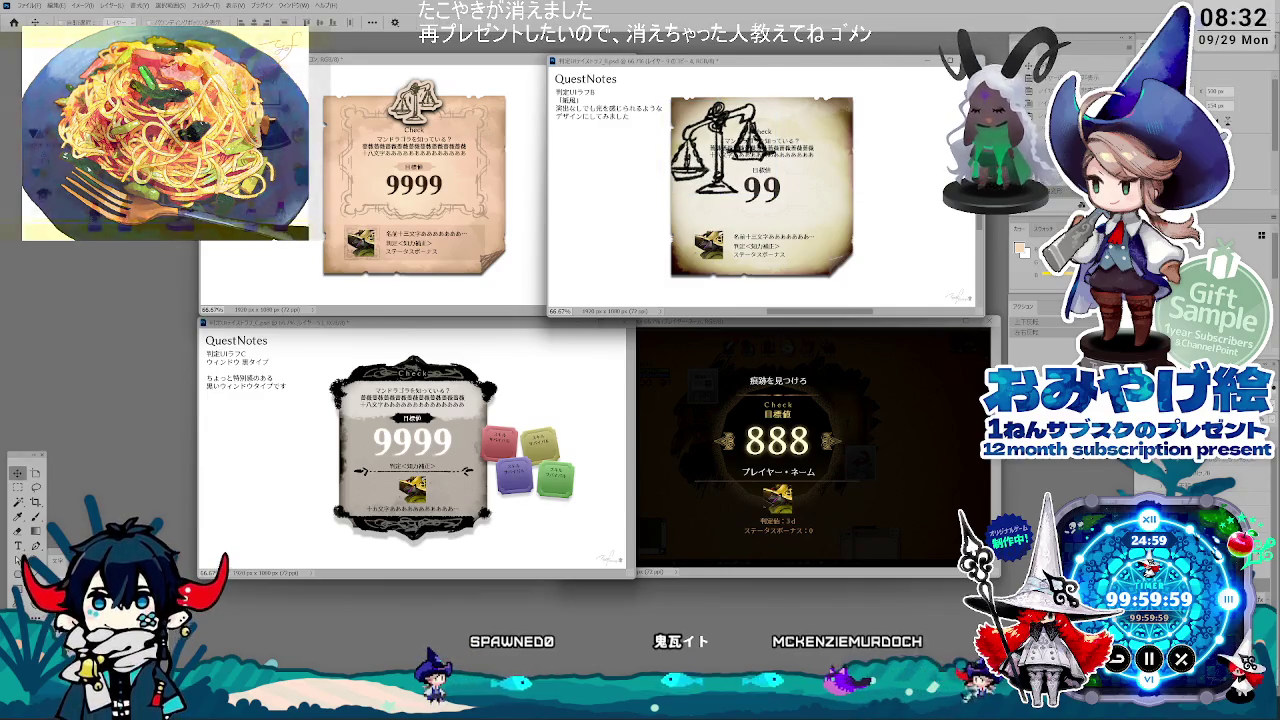
pyautogui.press('2')
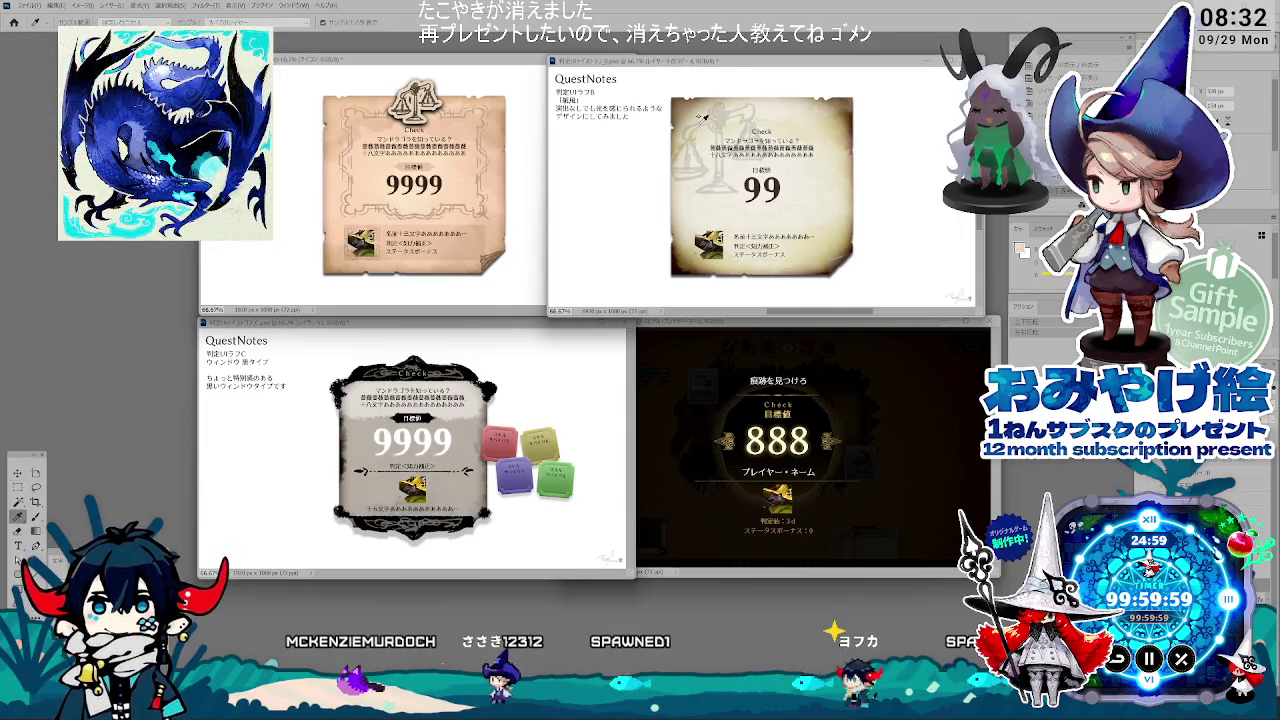
# Step: Undo the faint scale image, then refill the balance-scale layer with the sampled colour
pyautogui.hotkey('ctrl', 'z')
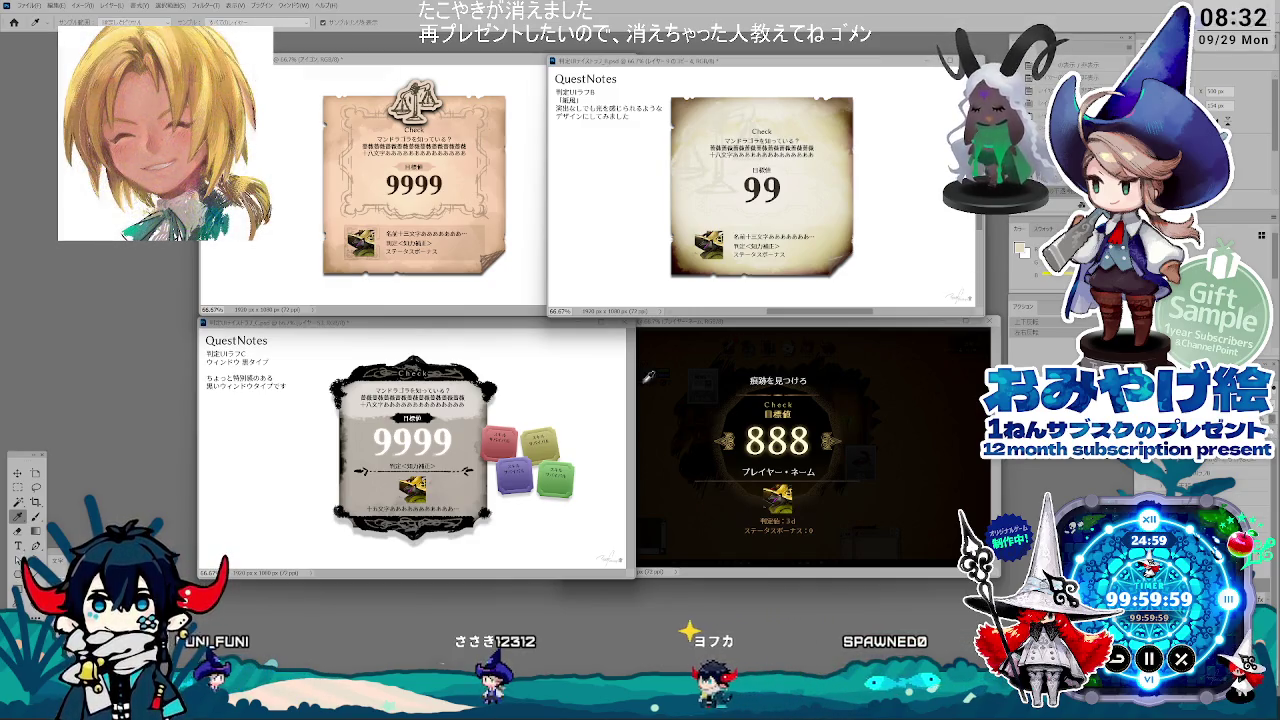
pyautogui.hotkey('shift', 'F5')
pyautogui.press('Return')
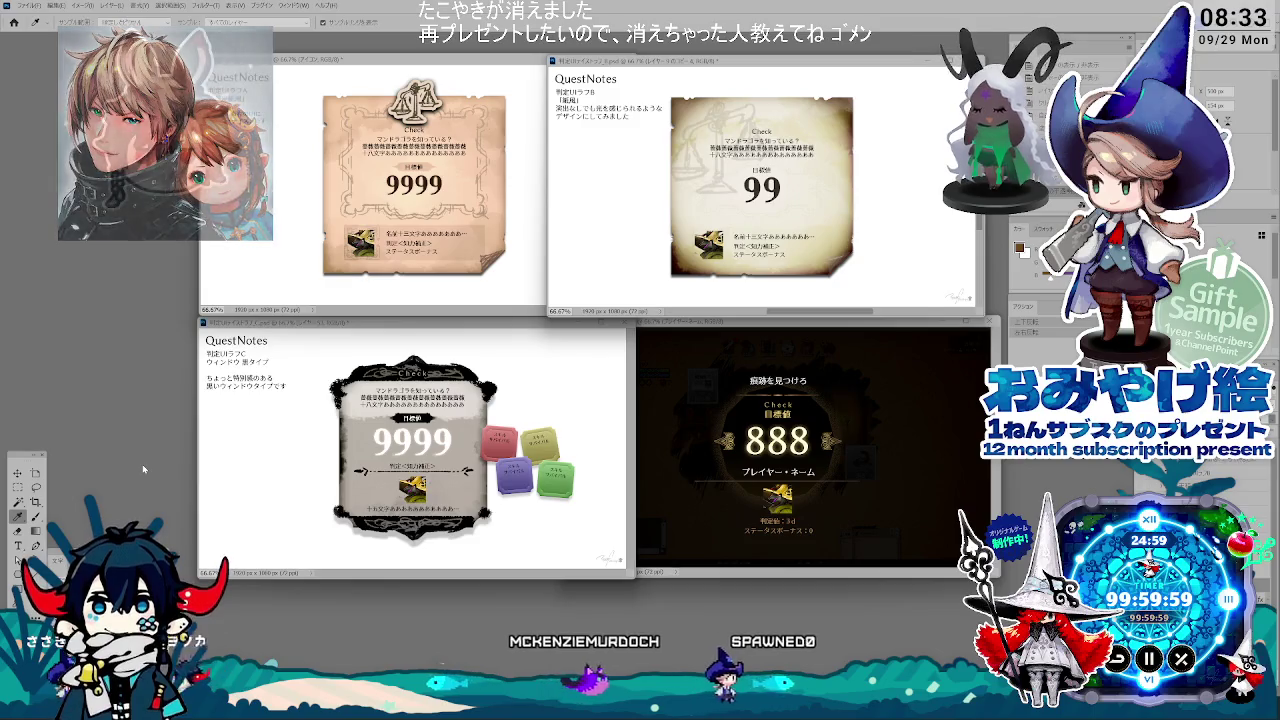
# Step: Try moving the scale layer, dismiss the warning dialogs, and reopen its Layer Style
pyautogui.press('v')
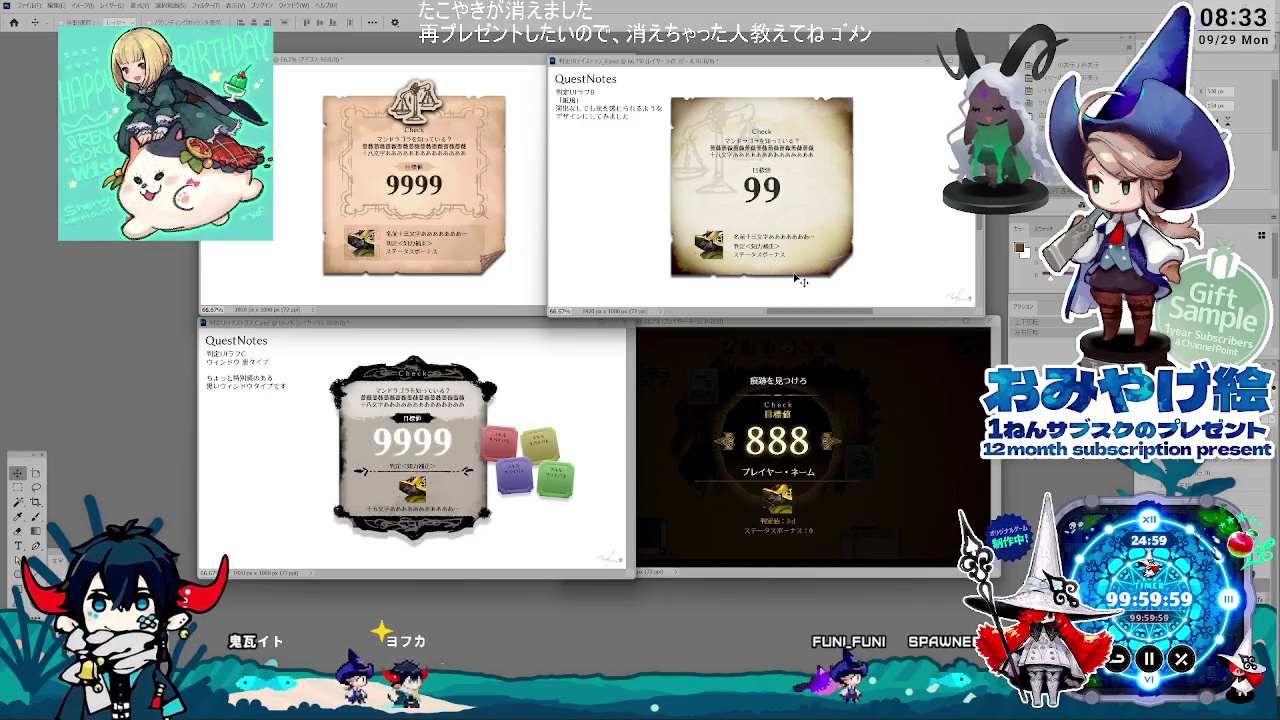
pyautogui.click(810, 284)
pyautogui.press('Return')
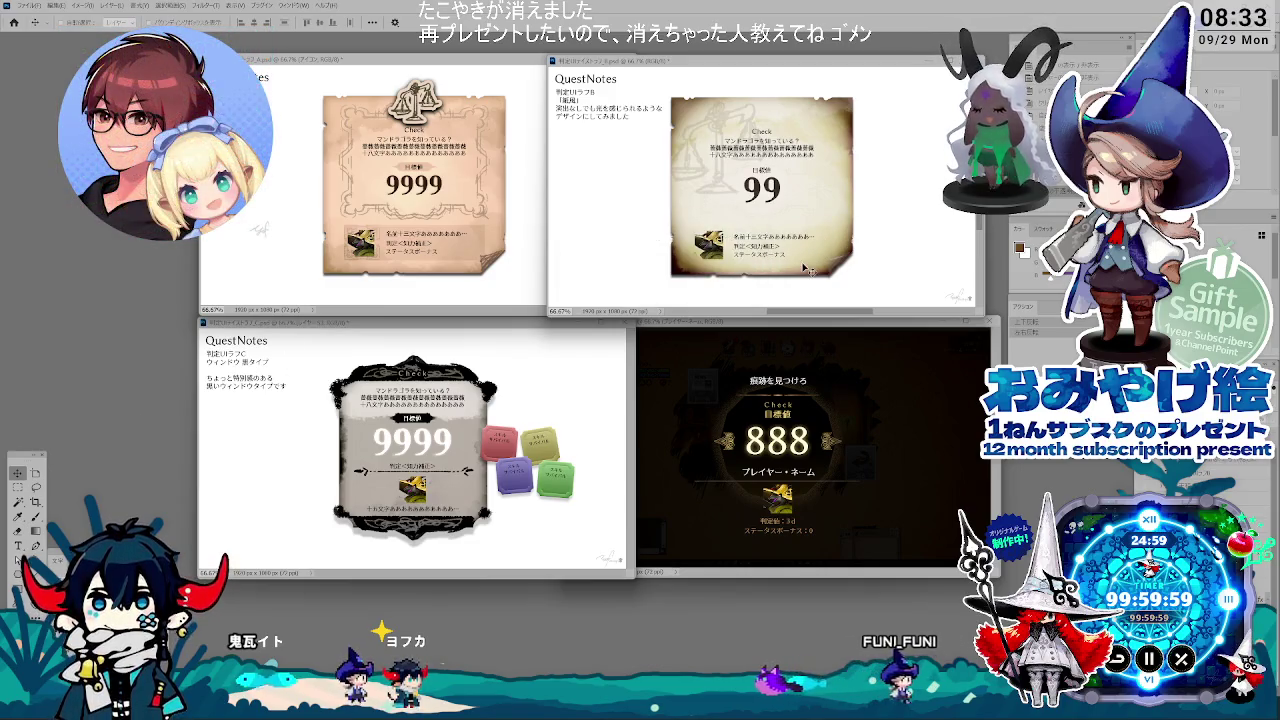
pyautogui.click(806, 270)
pyautogui.click(647, 263)
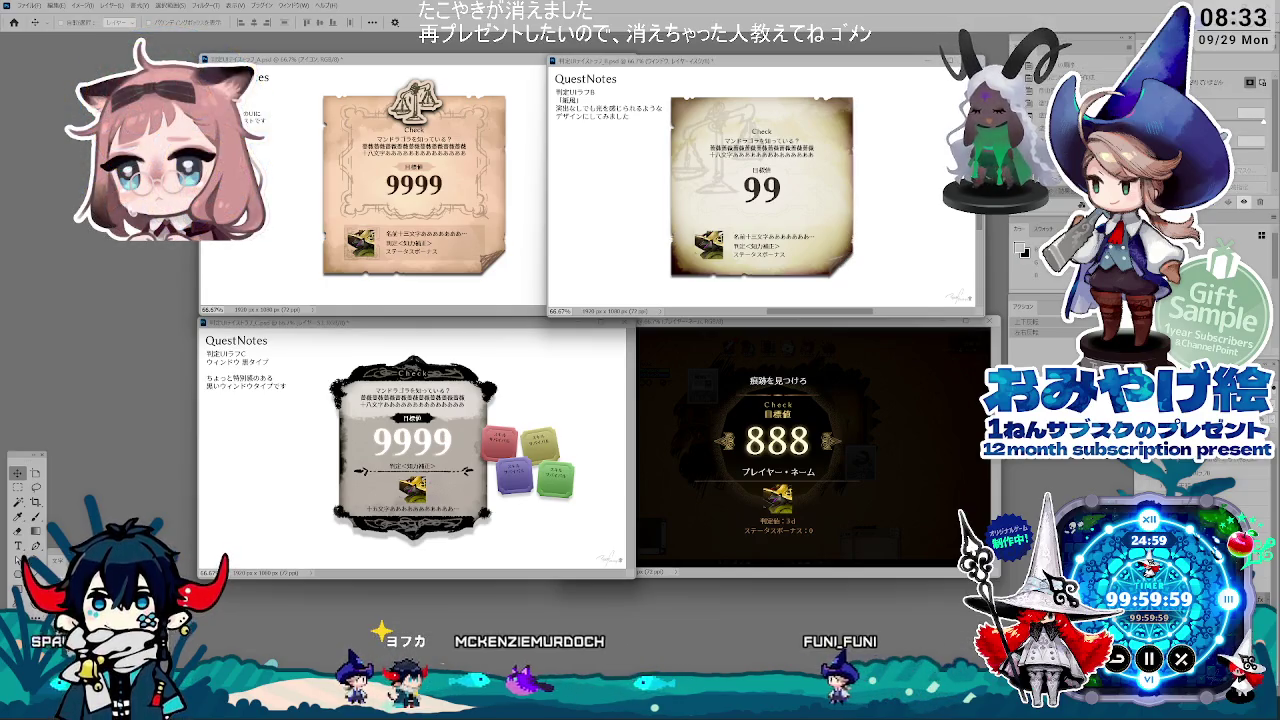
pyautogui.doubleClick(1245, 400)
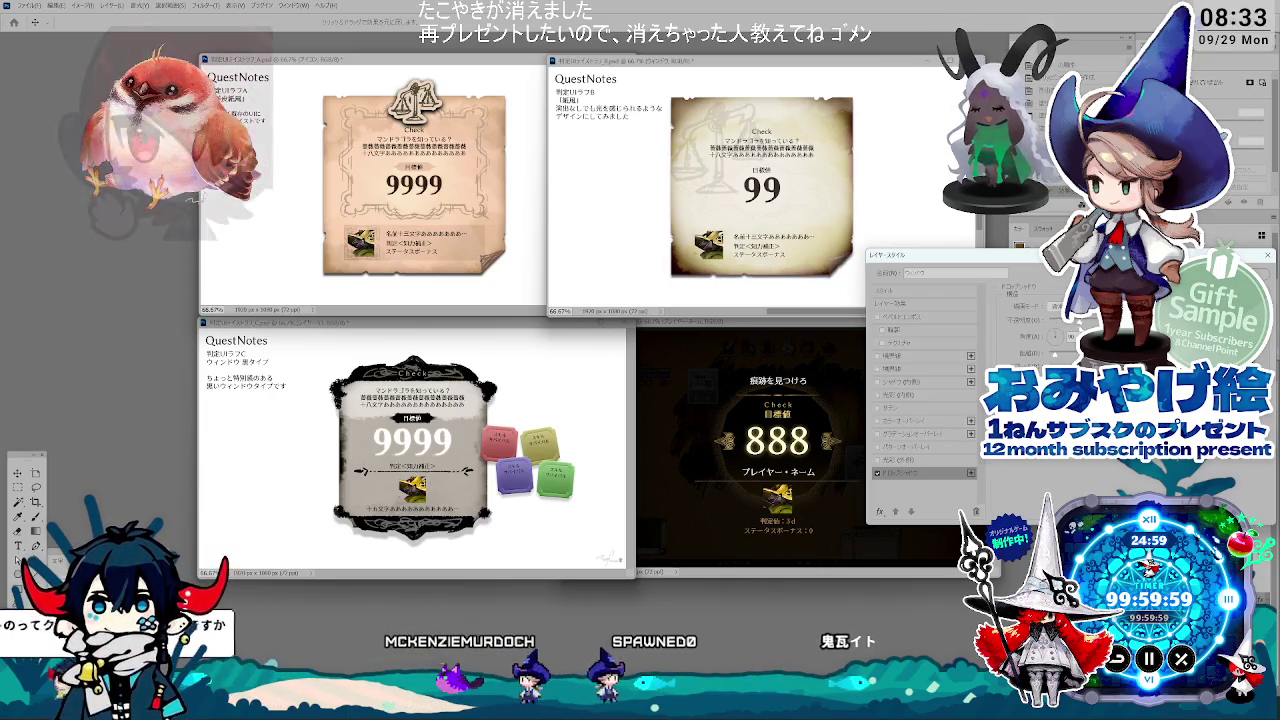
# Step: Close and reopen the scale layer's Layer Style, nudging the second parchment document window into place
pyautogui.press('Return')
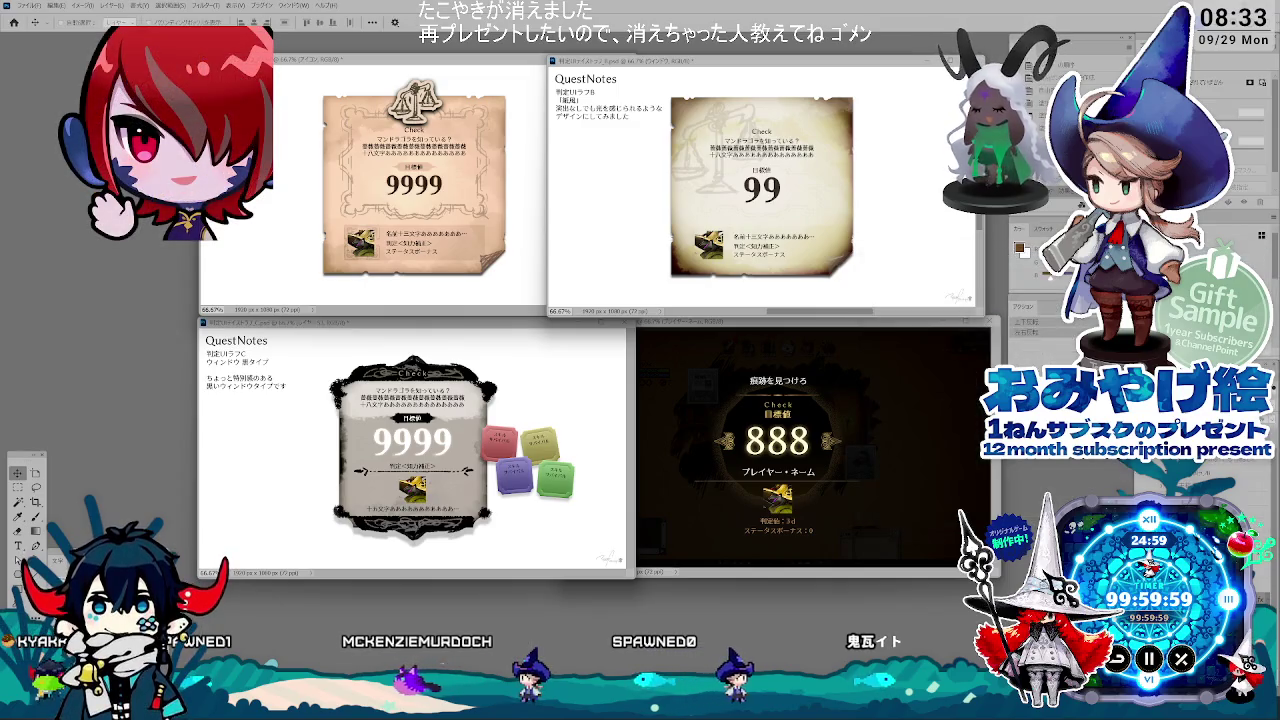
pyautogui.doubleClick(1100, 420)
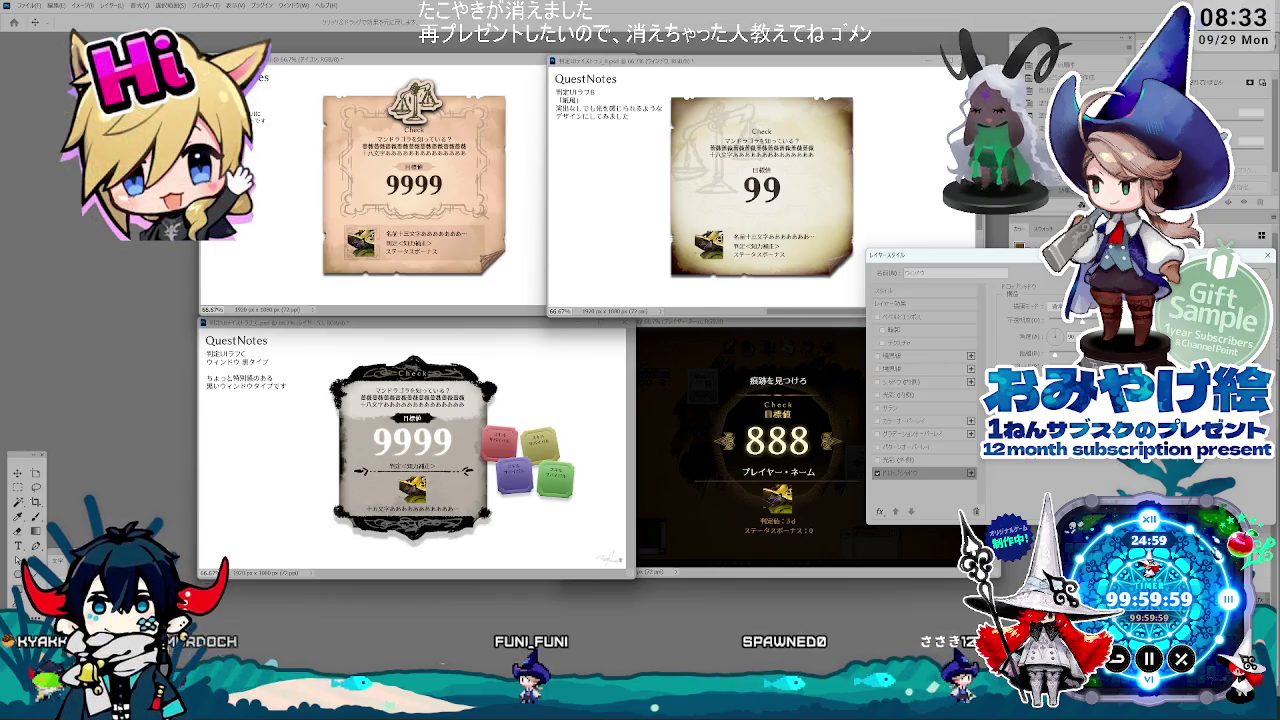
pyautogui.press('Return')
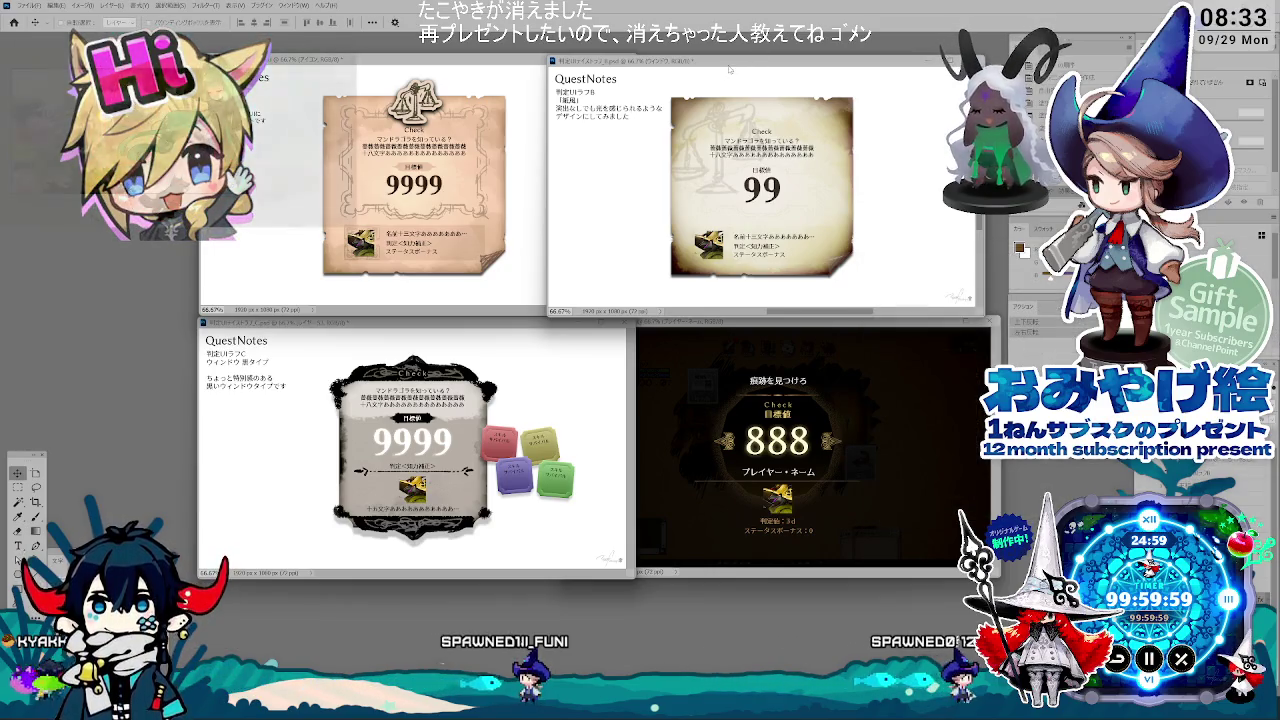
pyautogui.moveTo(732, 63); pyautogui.dragTo(747, 63)
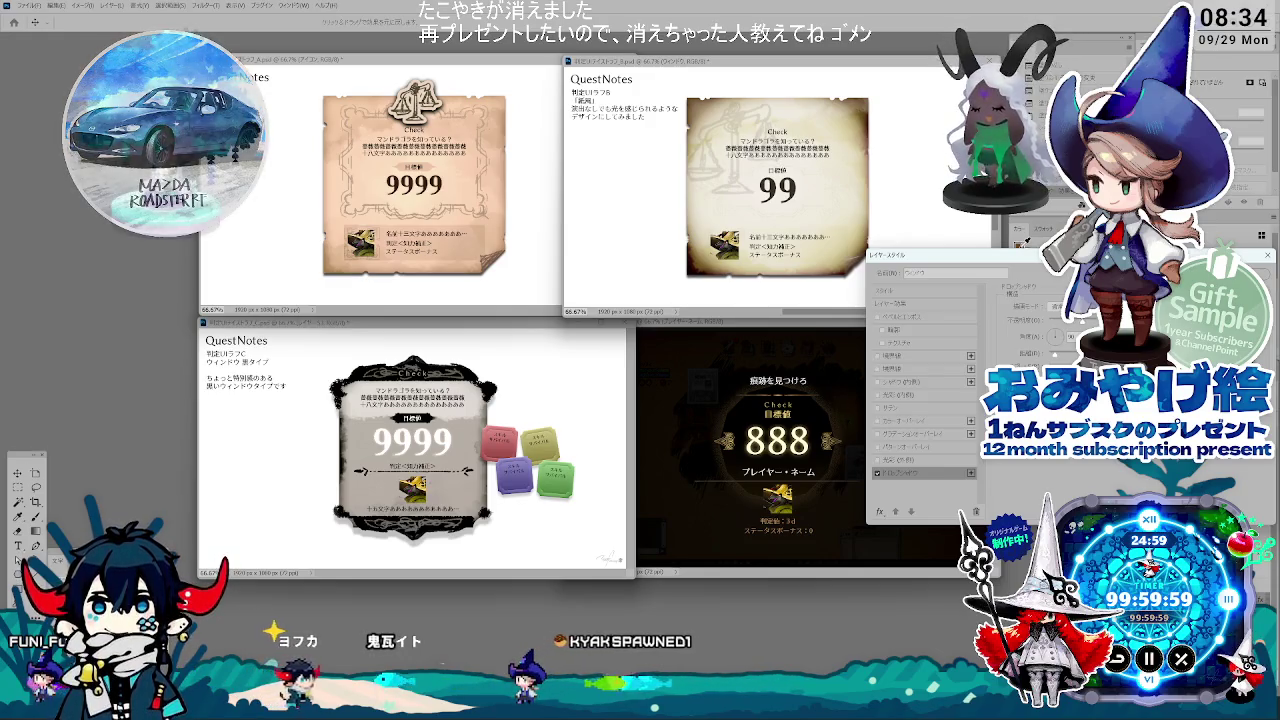
pyautogui.press('Return')
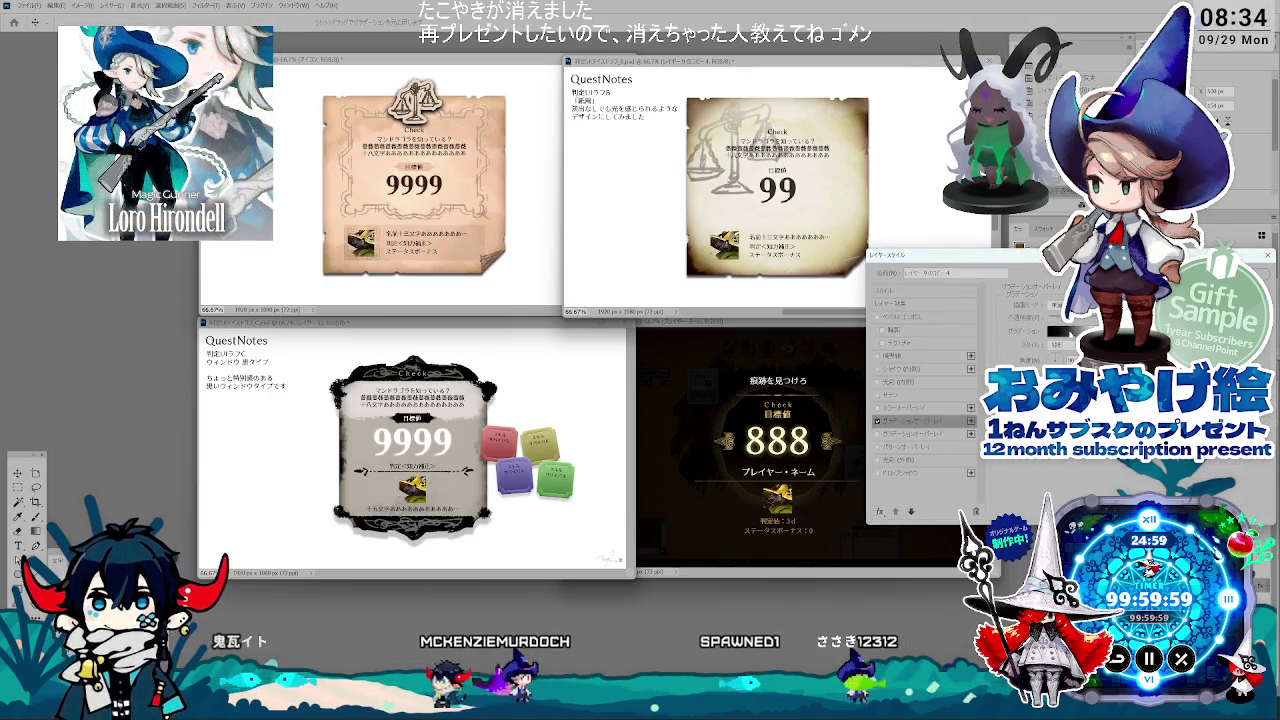
# Step: Recolour a Gradient Overlay stop to a stronger grey and apply the layer style
pyautogui.click(1058, 332)
pyautogui.doubleClick(1060, 400)
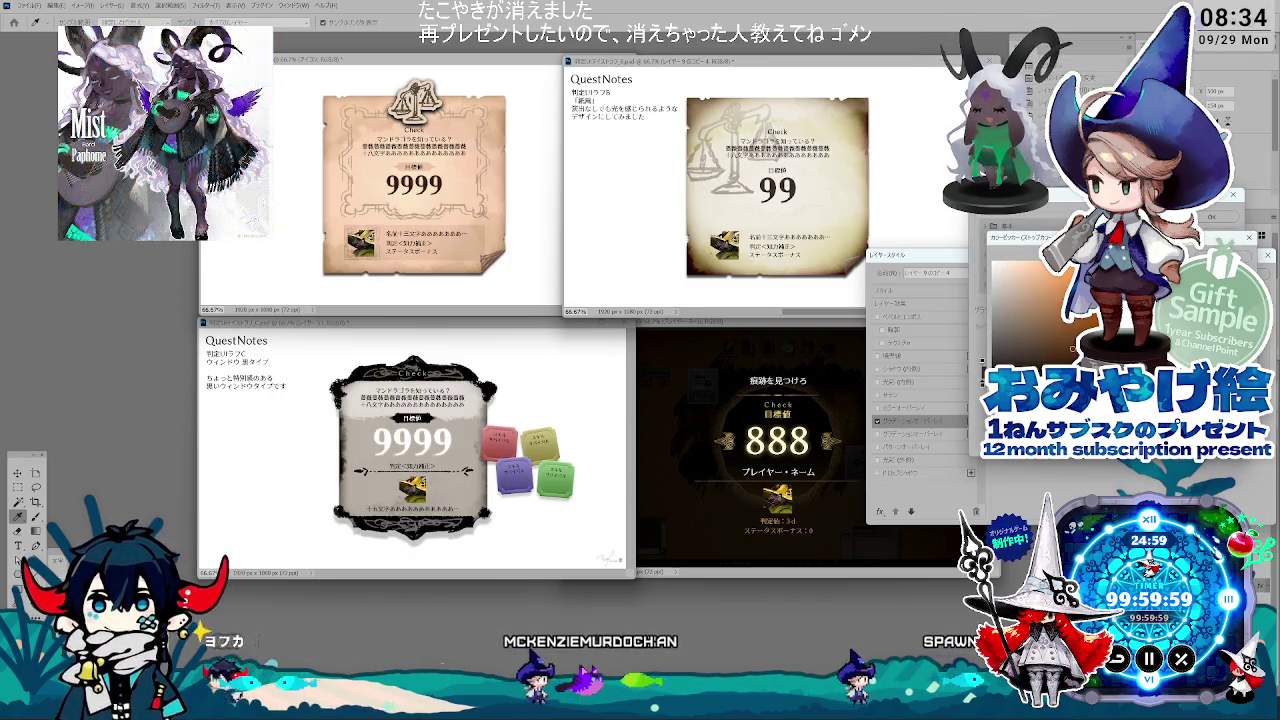
pyautogui.press('Return')
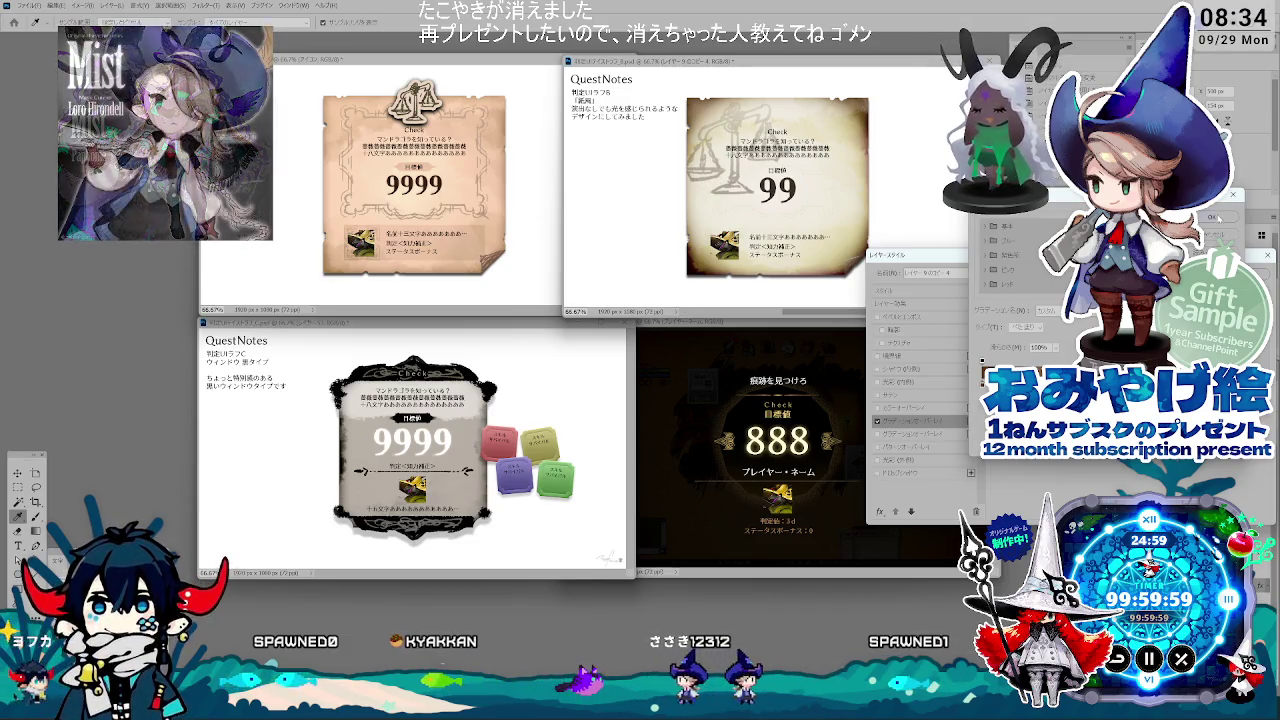
pyautogui.click(1212, 216)
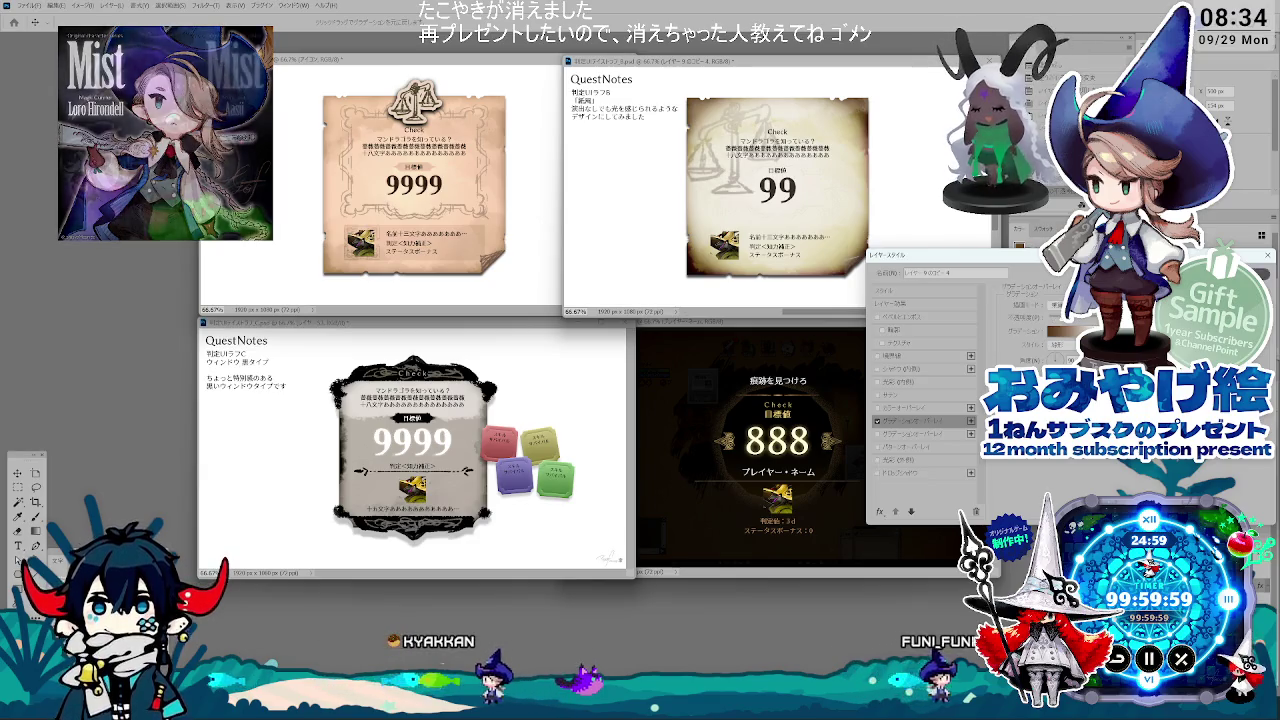
pyautogui.press('Return')
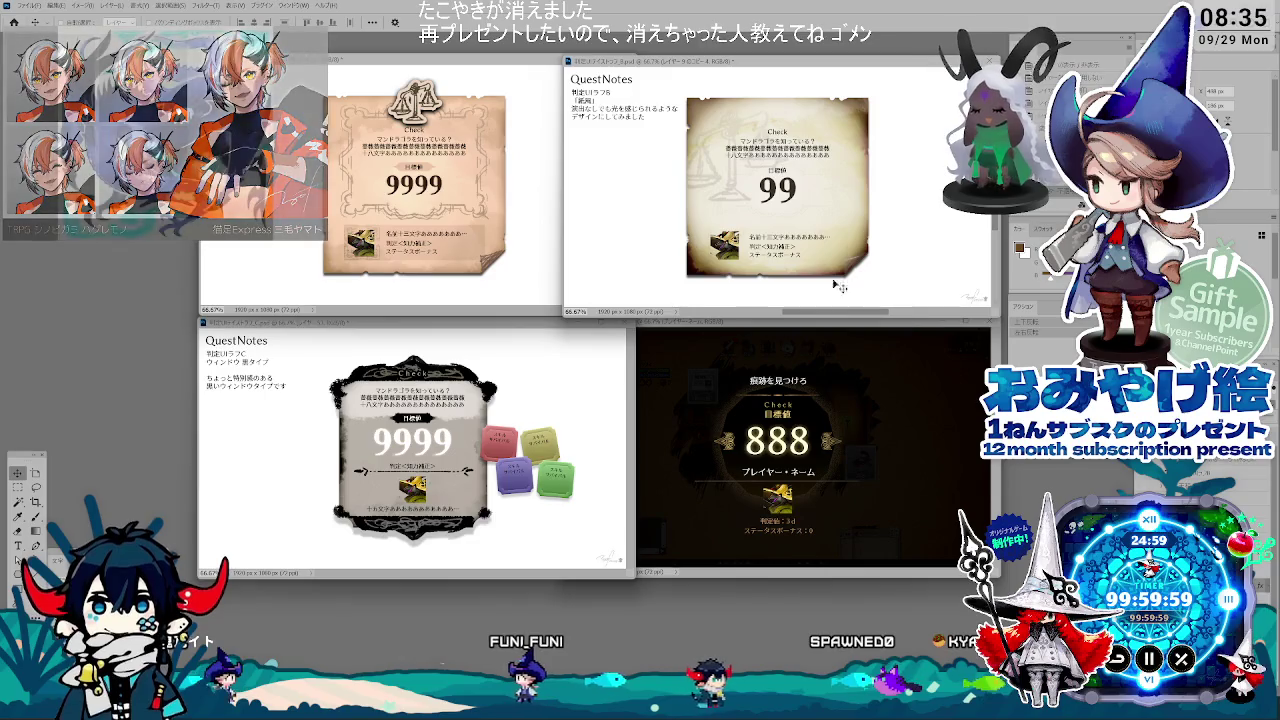
# Step: Drag the faint balance-scale emblem toward the centre of the 99 card
pyautogui.moveTo(700, 236); pyautogui.dragTo(823, 240)
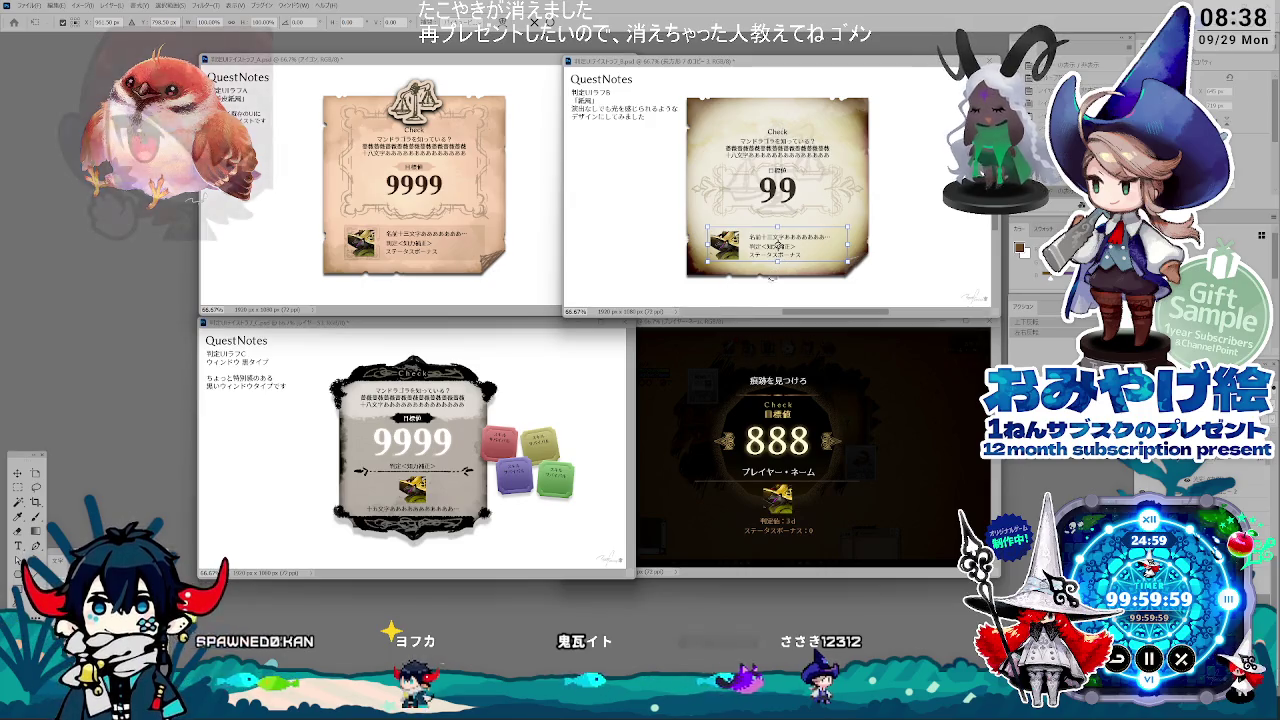
# Step: Stretch the lower ornament to 131.19% width and commit the transform
pyautogui.moveTo(848, 229); pyautogui.dragTo(870, 222)
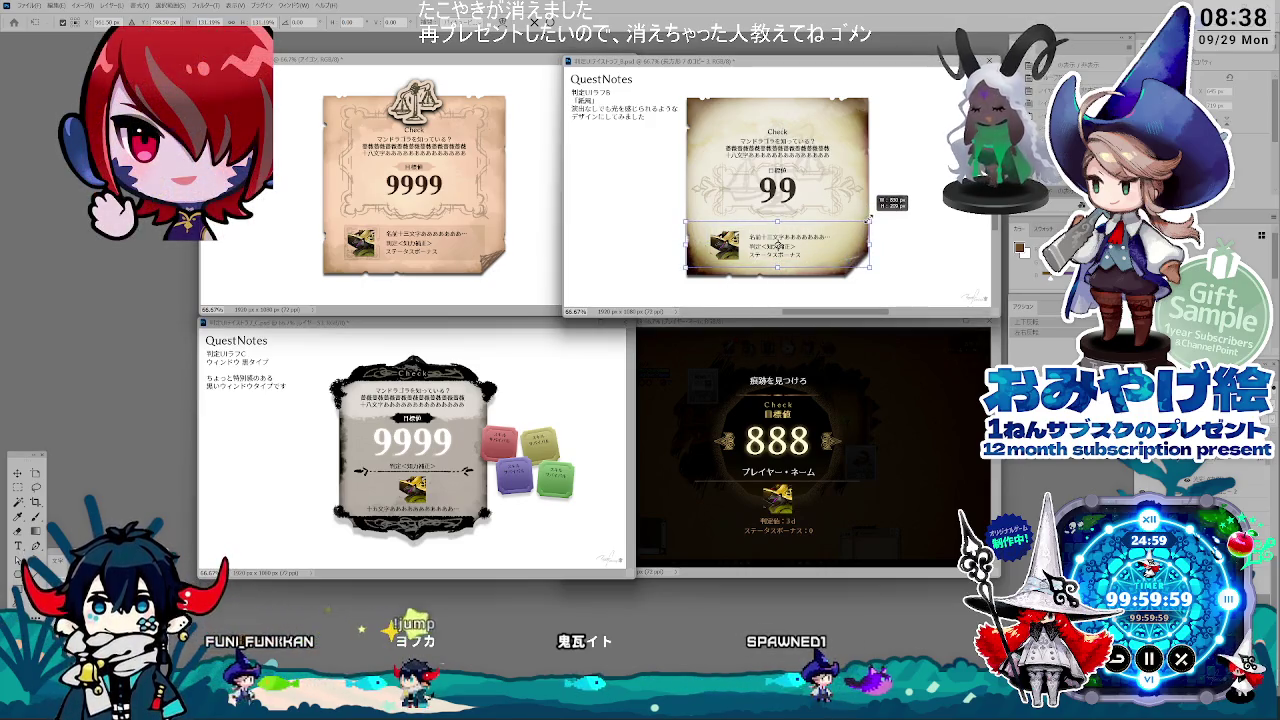
pyautogui.press('Return')
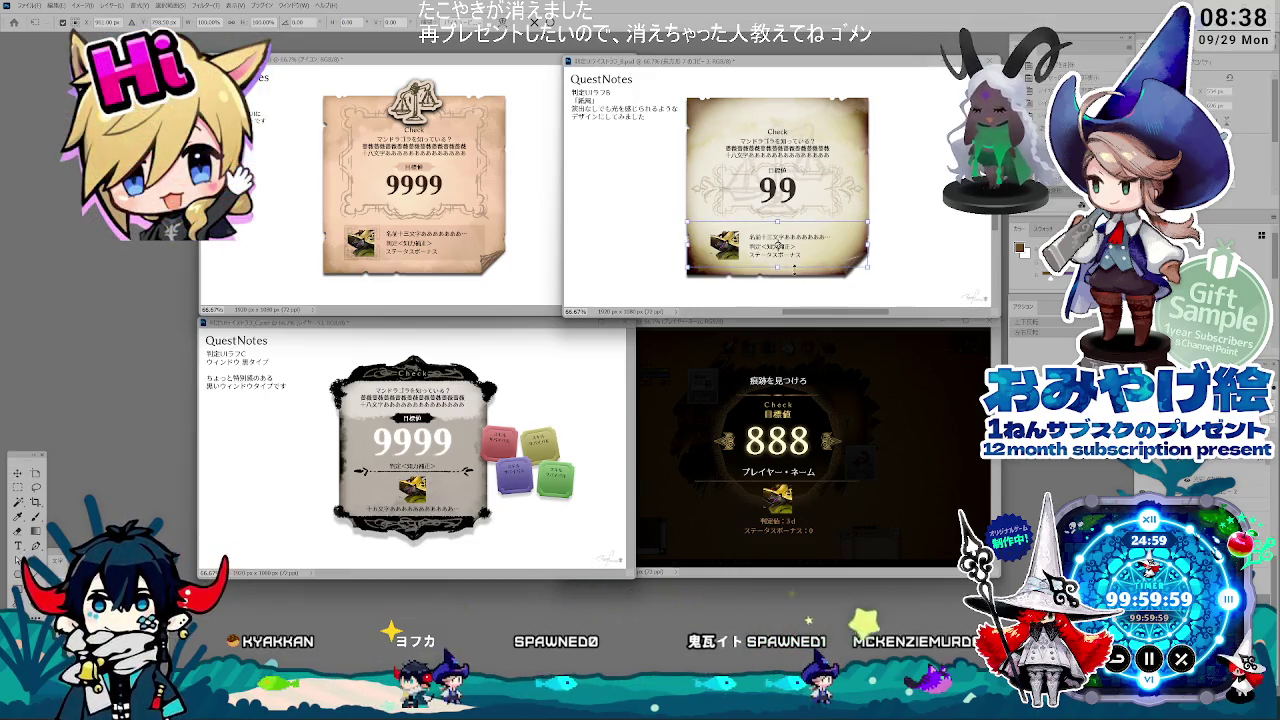
pyautogui.press('Return')
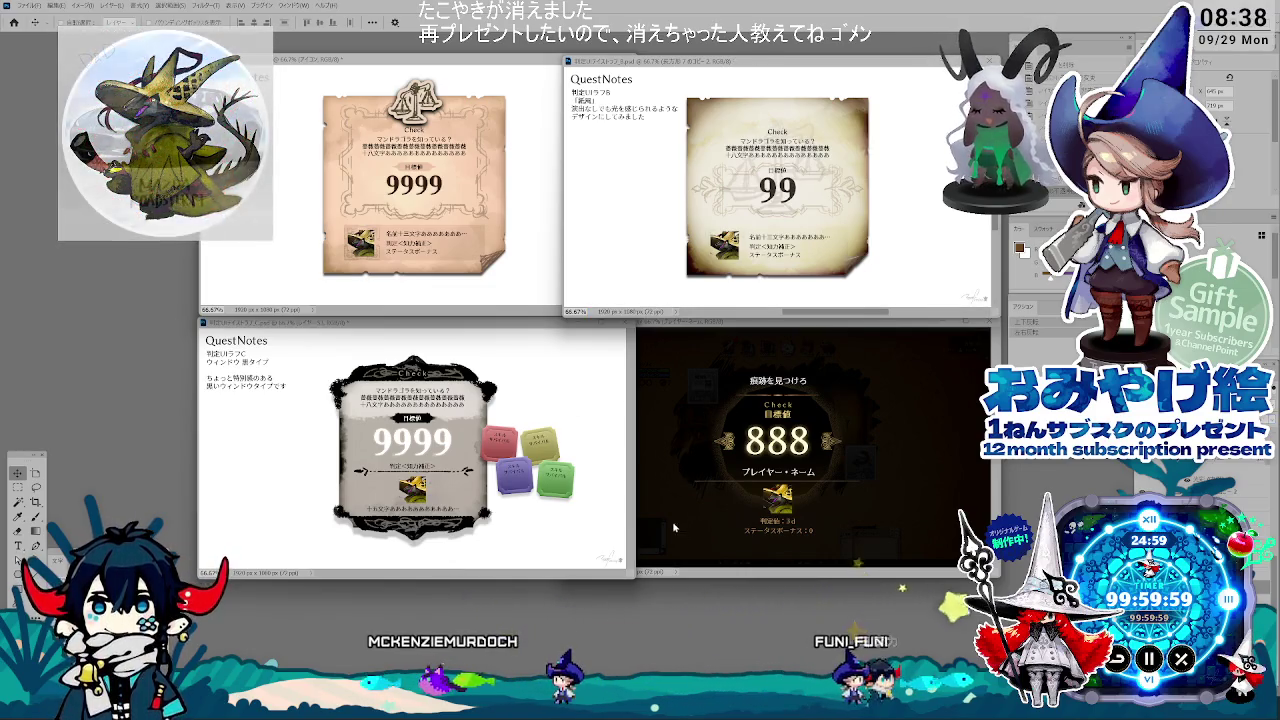
# Step: Activate the dark ornate window document and switch to the Type tool
pyautogui.click(724, 415)
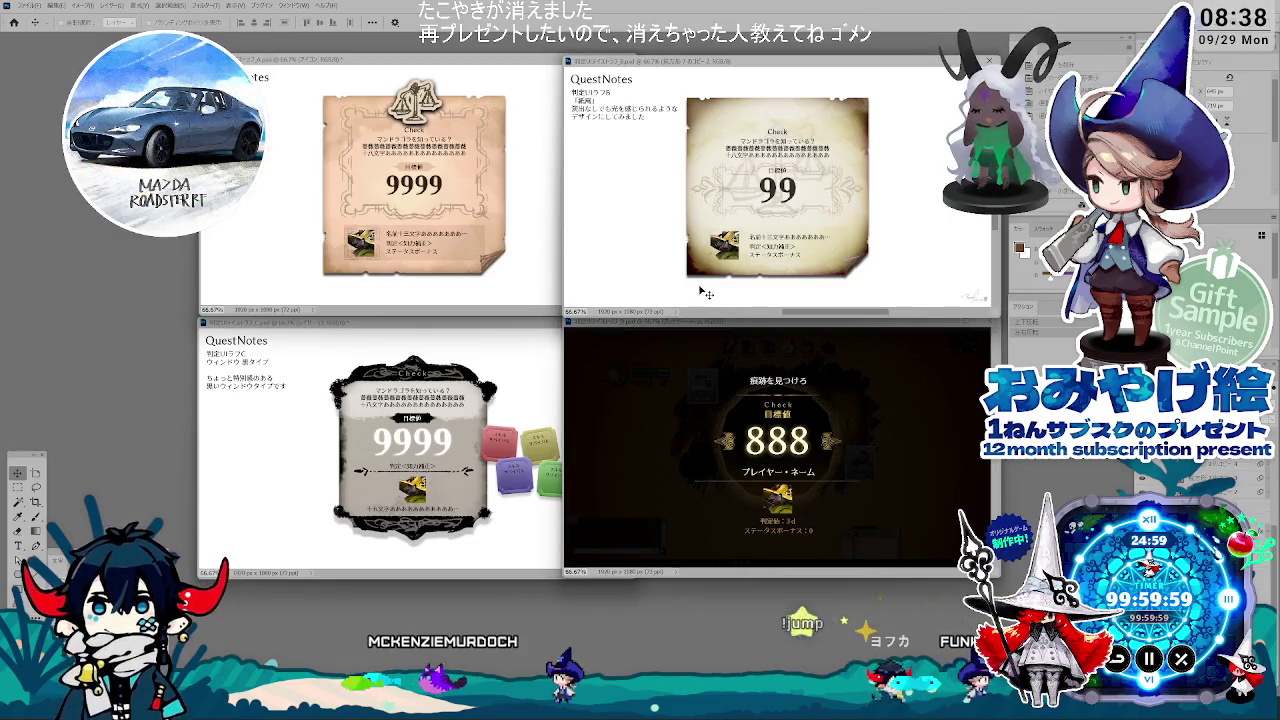
pyautogui.press('t')
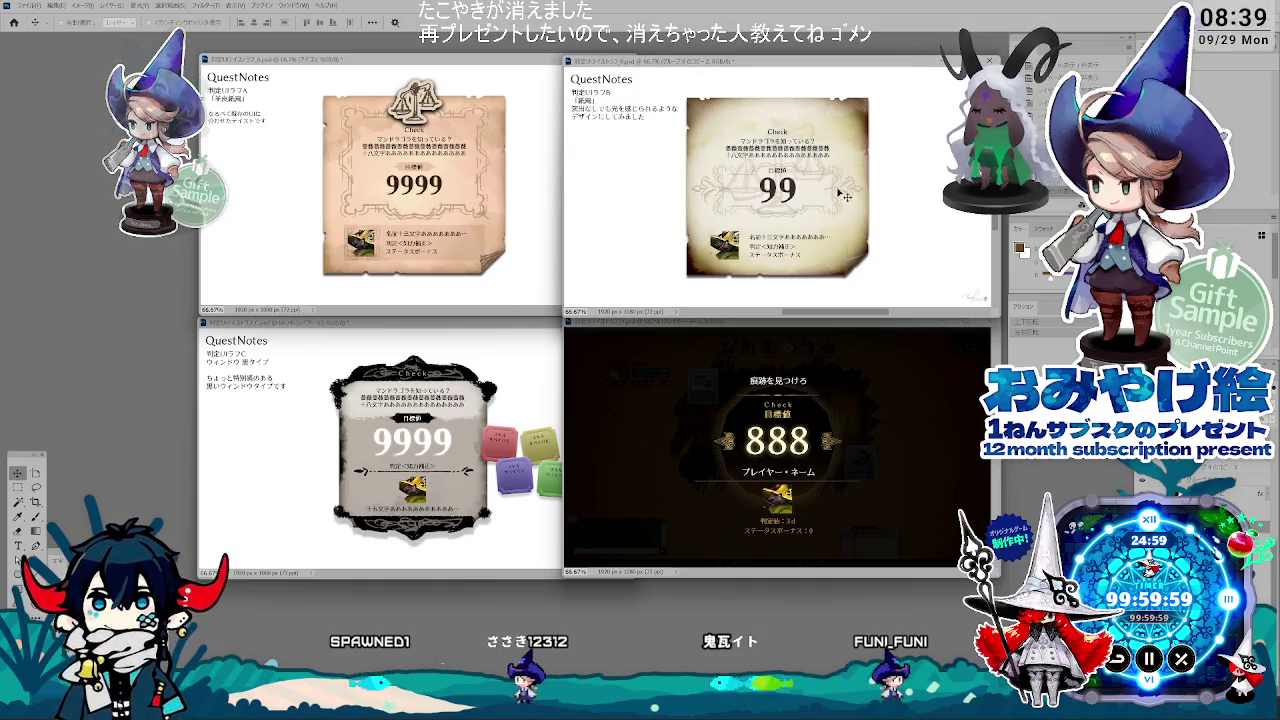
# Step: Stretch the ornament frame leftward and briefly transform the Check heading, ending on the Move tool
pyautogui.moveTo(772, 222); pyautogui.dragTo(690, 213)
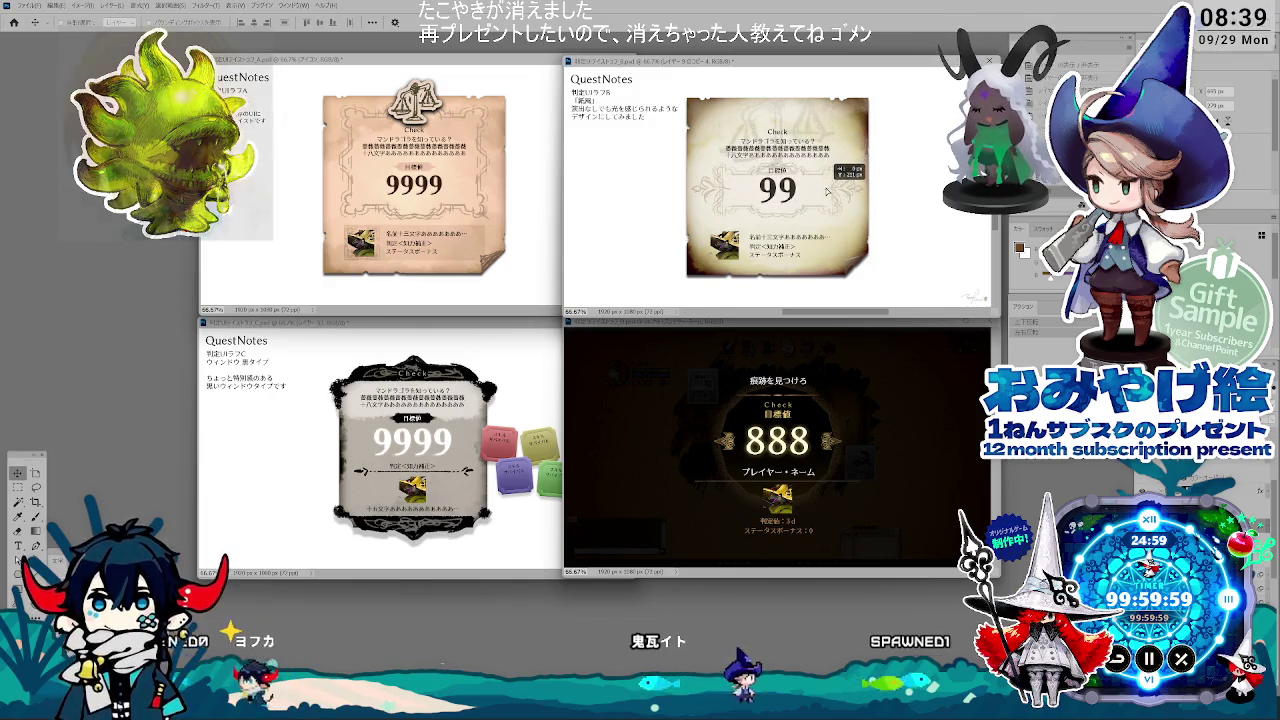
pyautogui.hotkey('ctrl', 't')
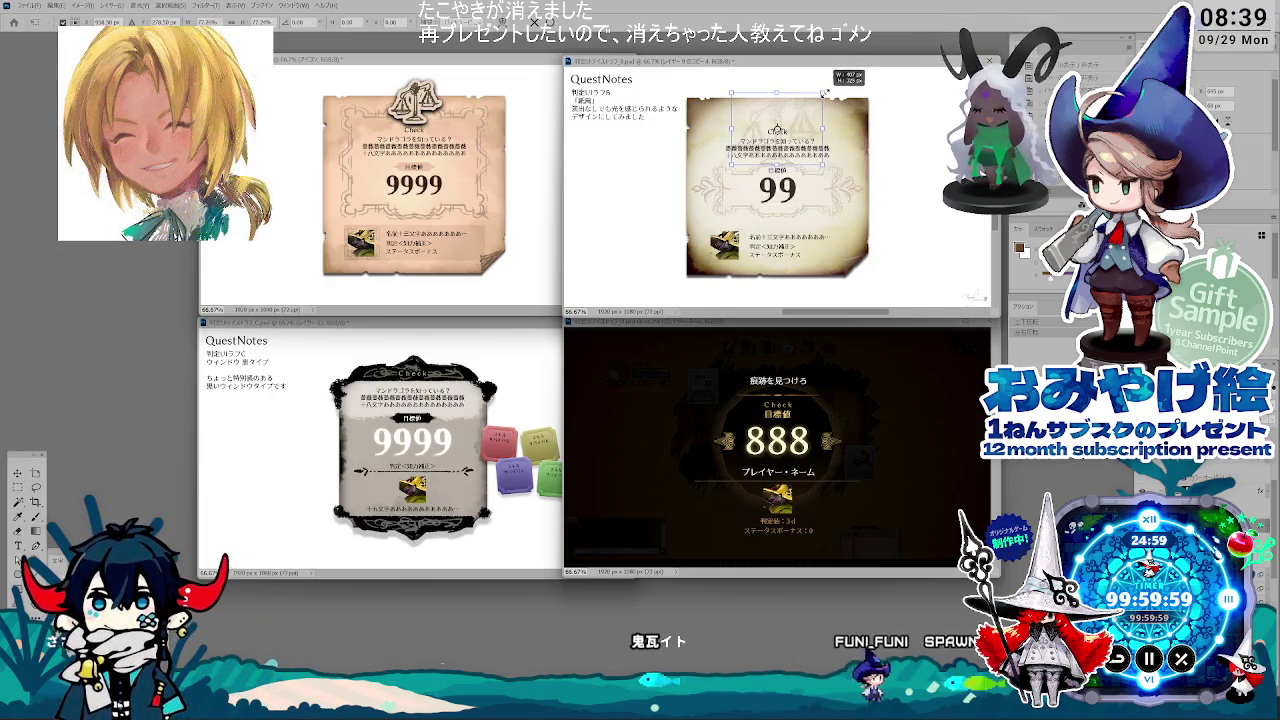
pyautogui.press('Return')
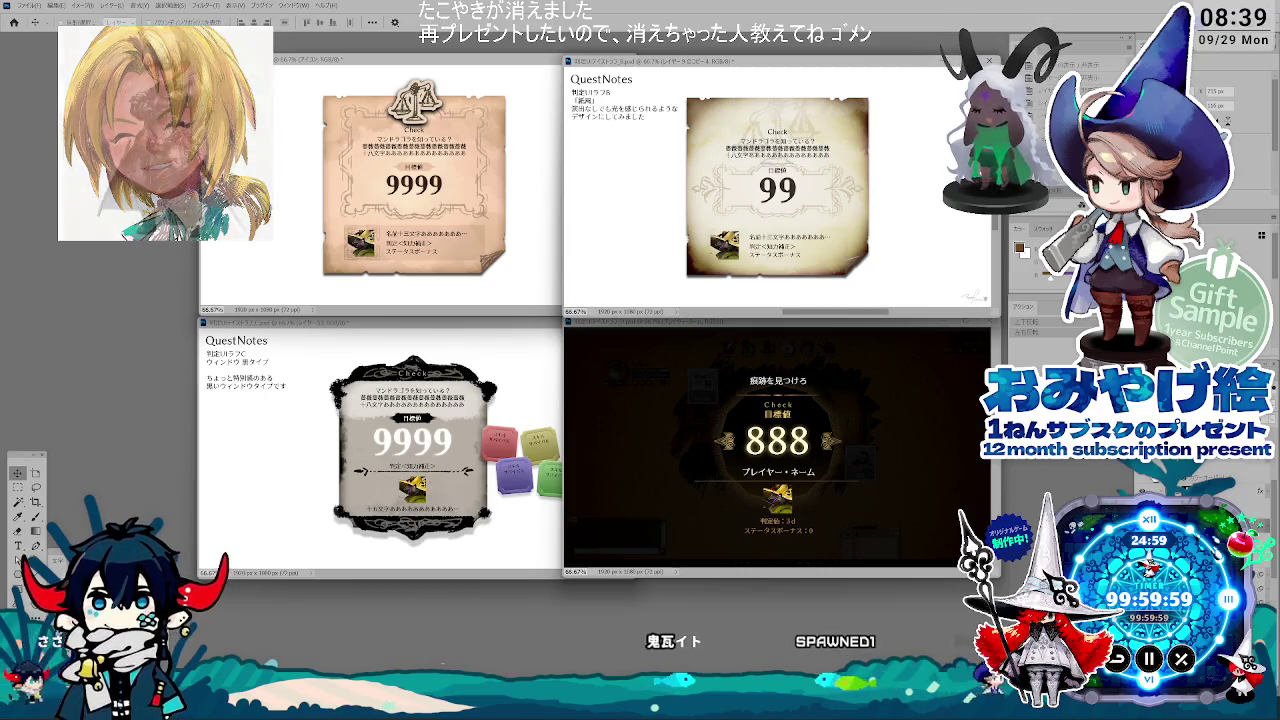
pyautogui.press('m')
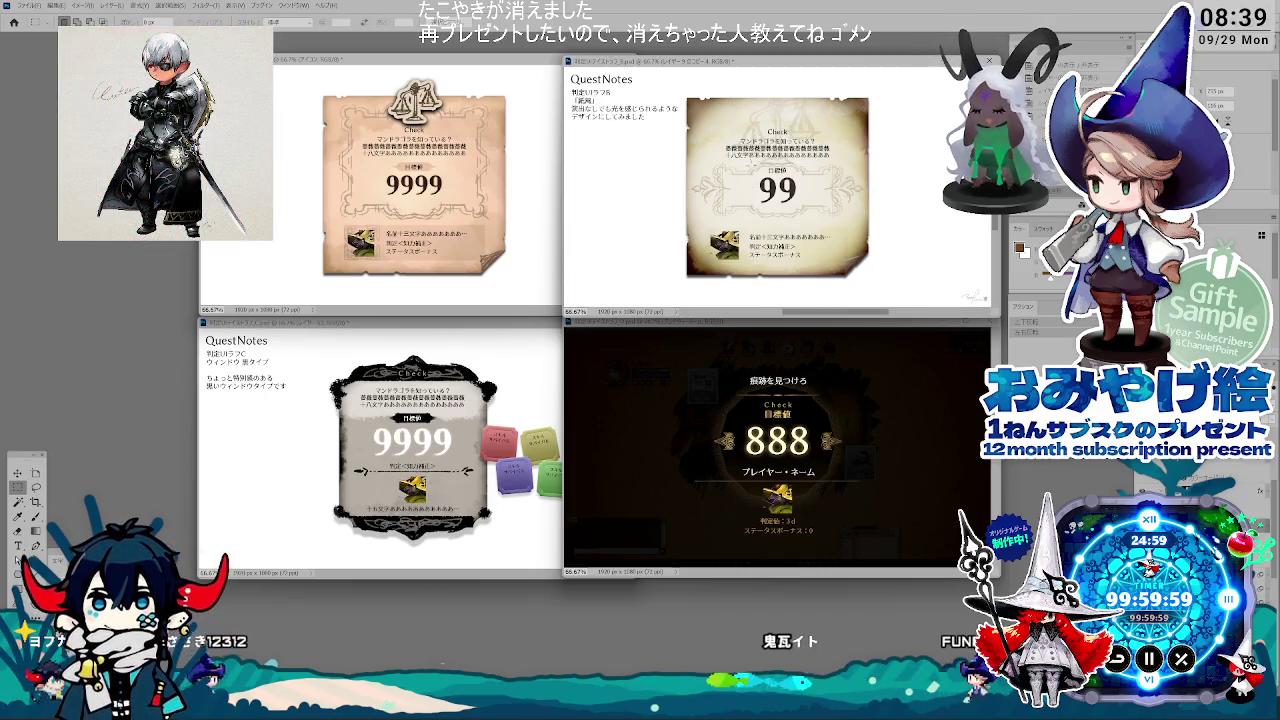
pyautogui.press('l')
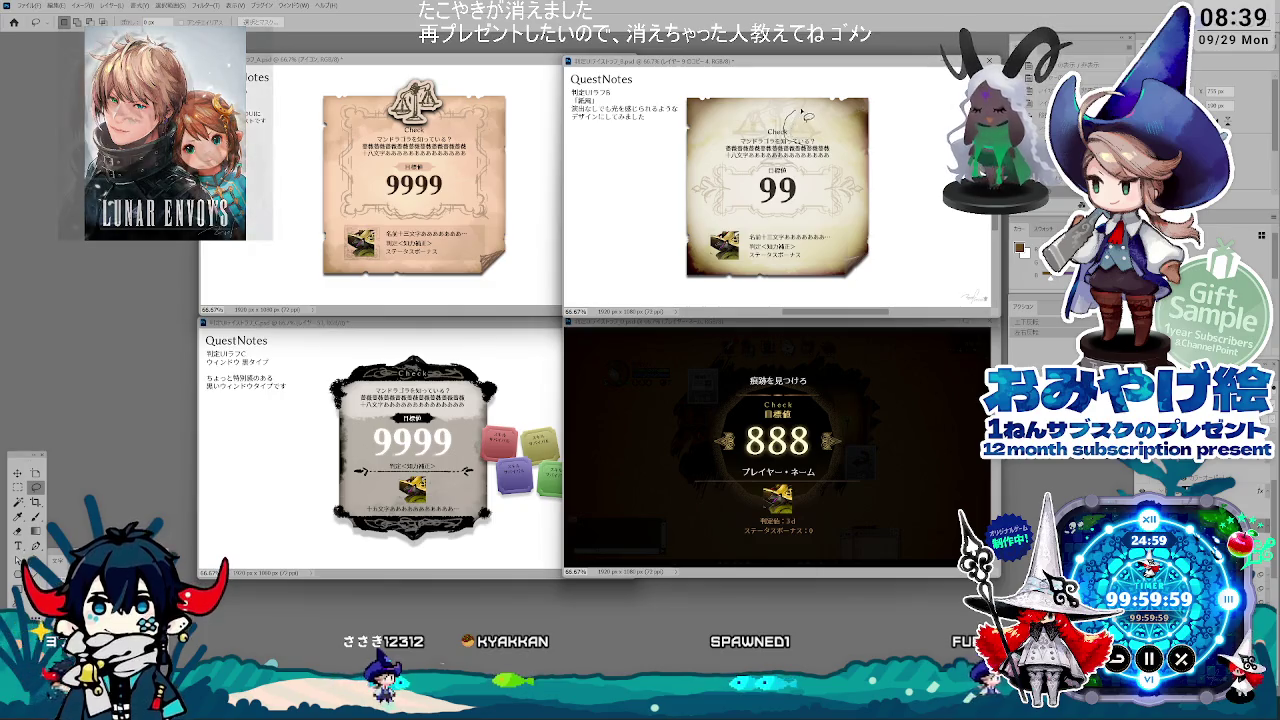
pyautogui.press('v')
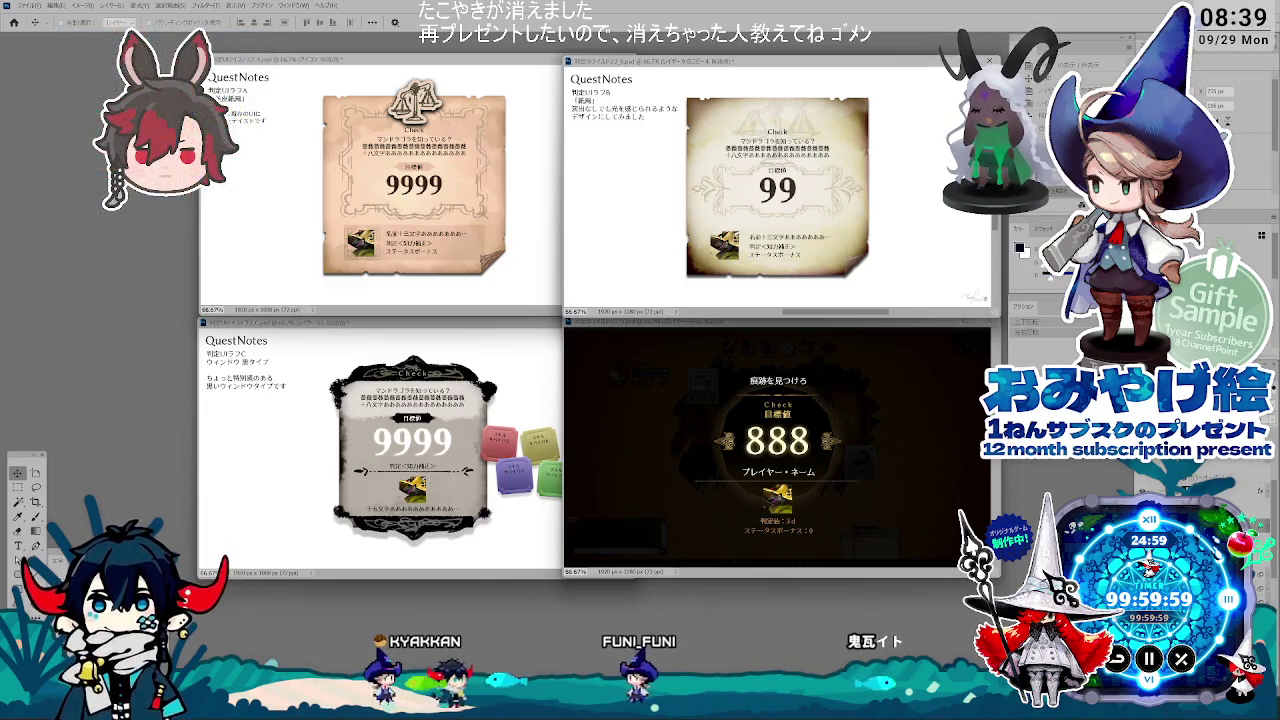
# Step: Select the Brush tool and browse the brush tip presets, leaving the artwork unchanged
pyautogui.press('i')
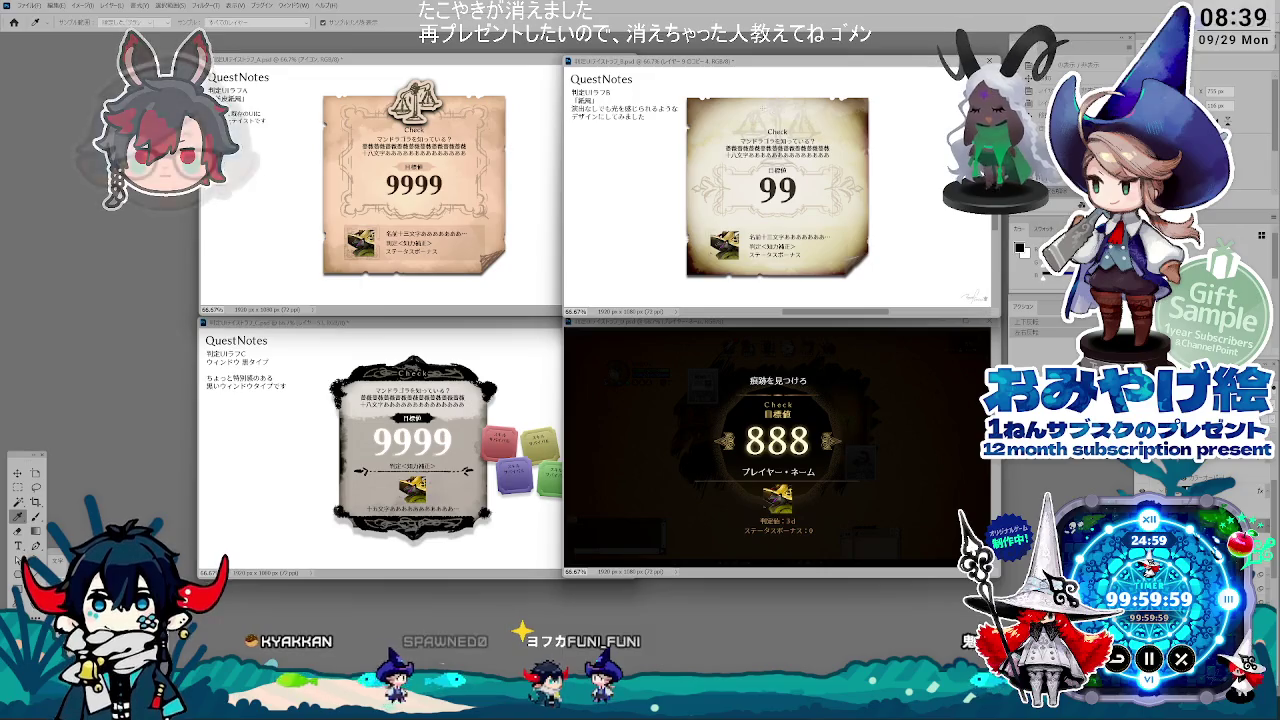
pyautogui.press('b')
pyautogui.rightClick(768, 103)
pyautogui.press('Escape')
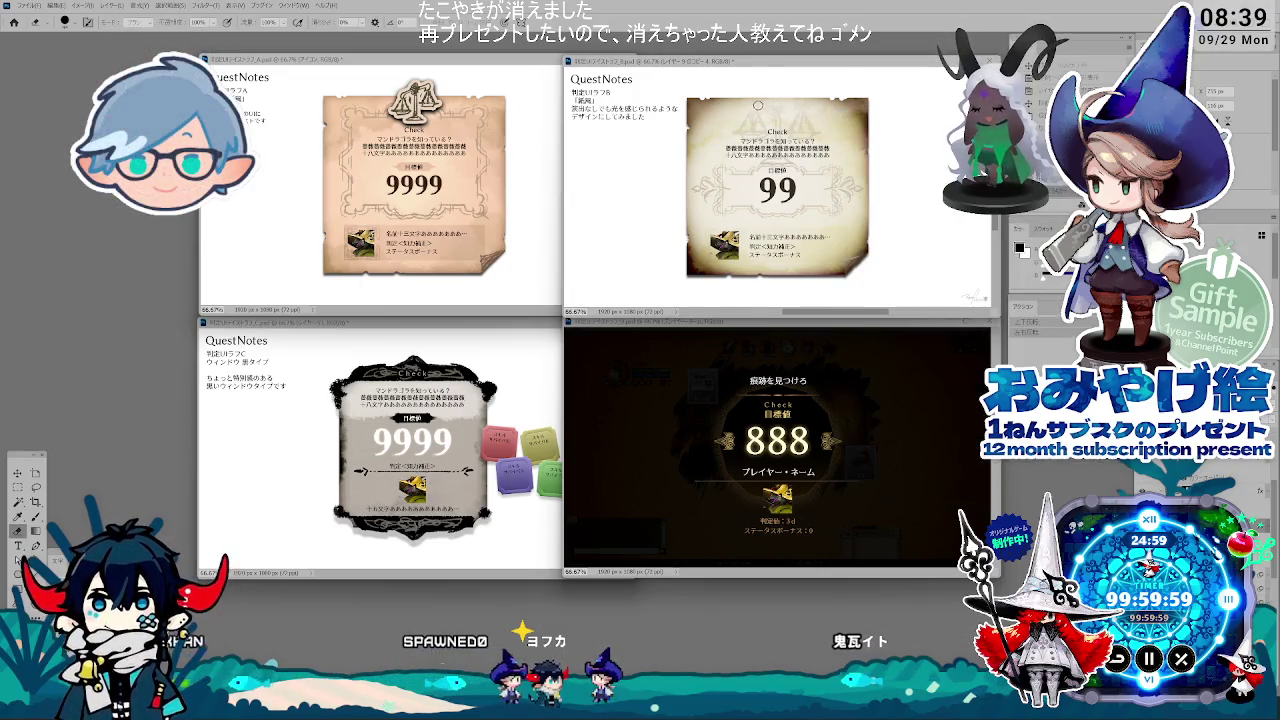
pyautogui.press('b')
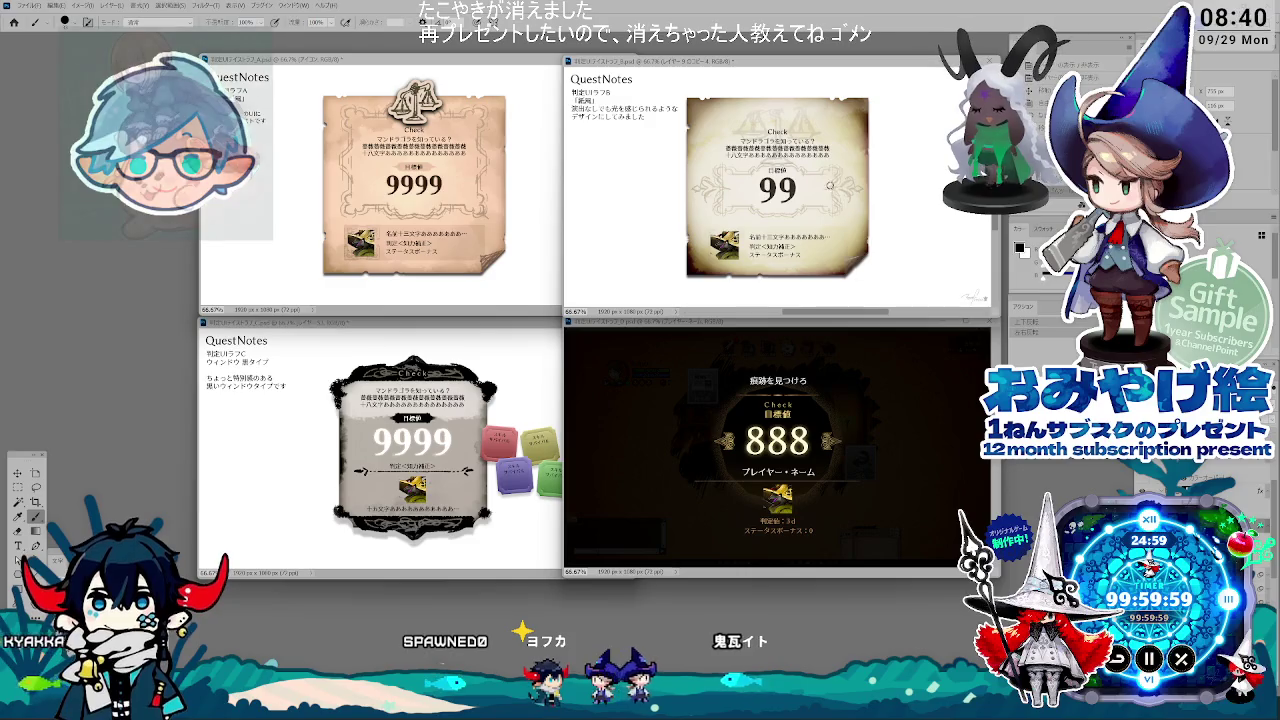
pyautogui.rightClick(903, 271)
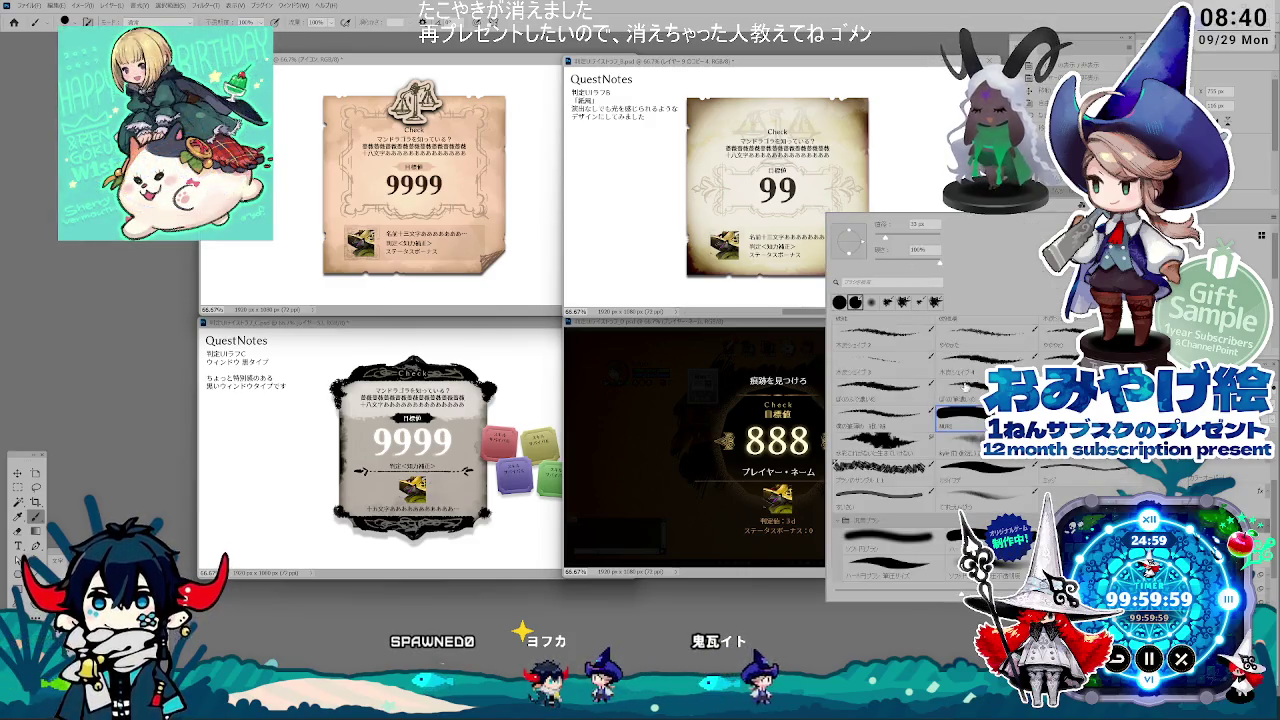
pyautogui.press('Escape')
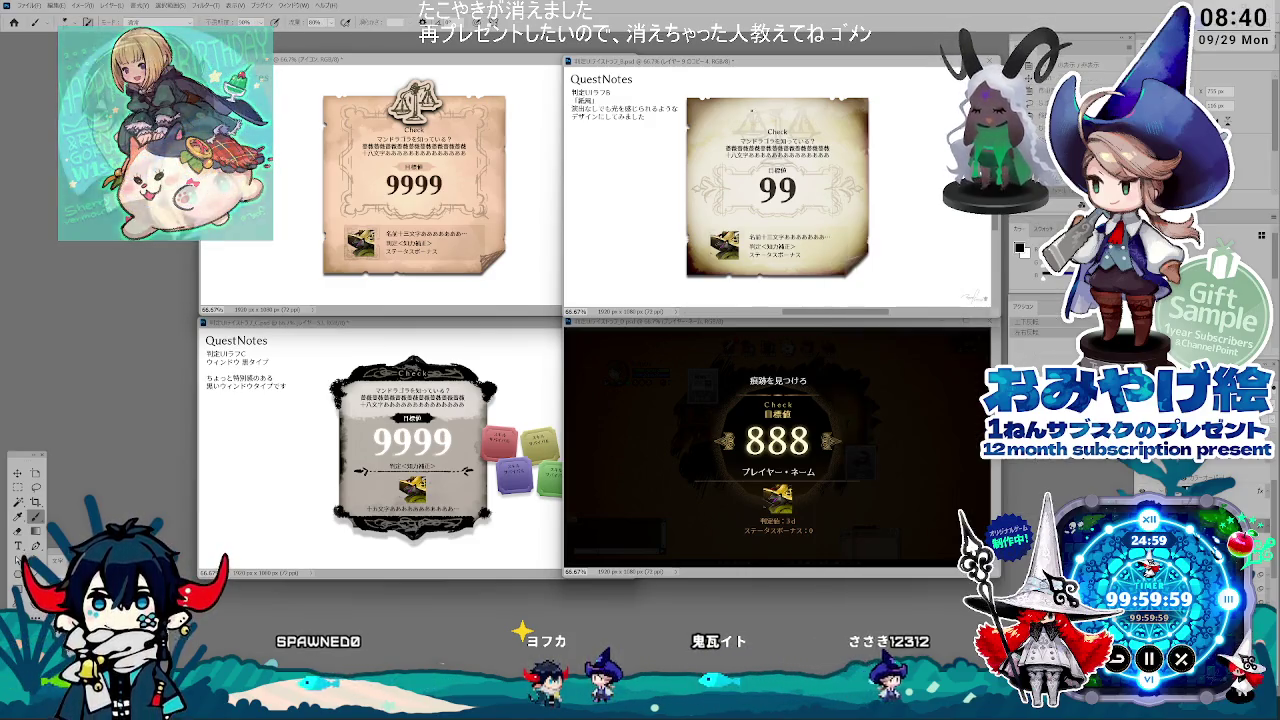
pyautogui.rightClick(864, 143)
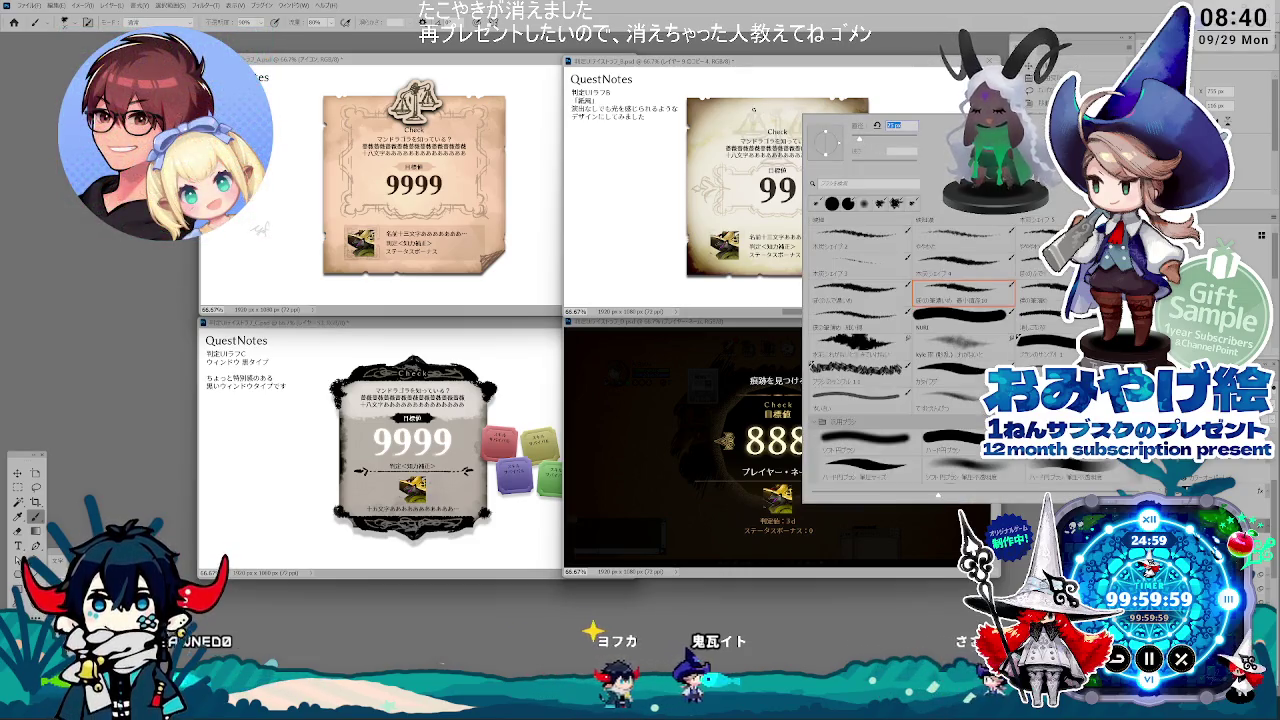
pyautogui.press('Escape')
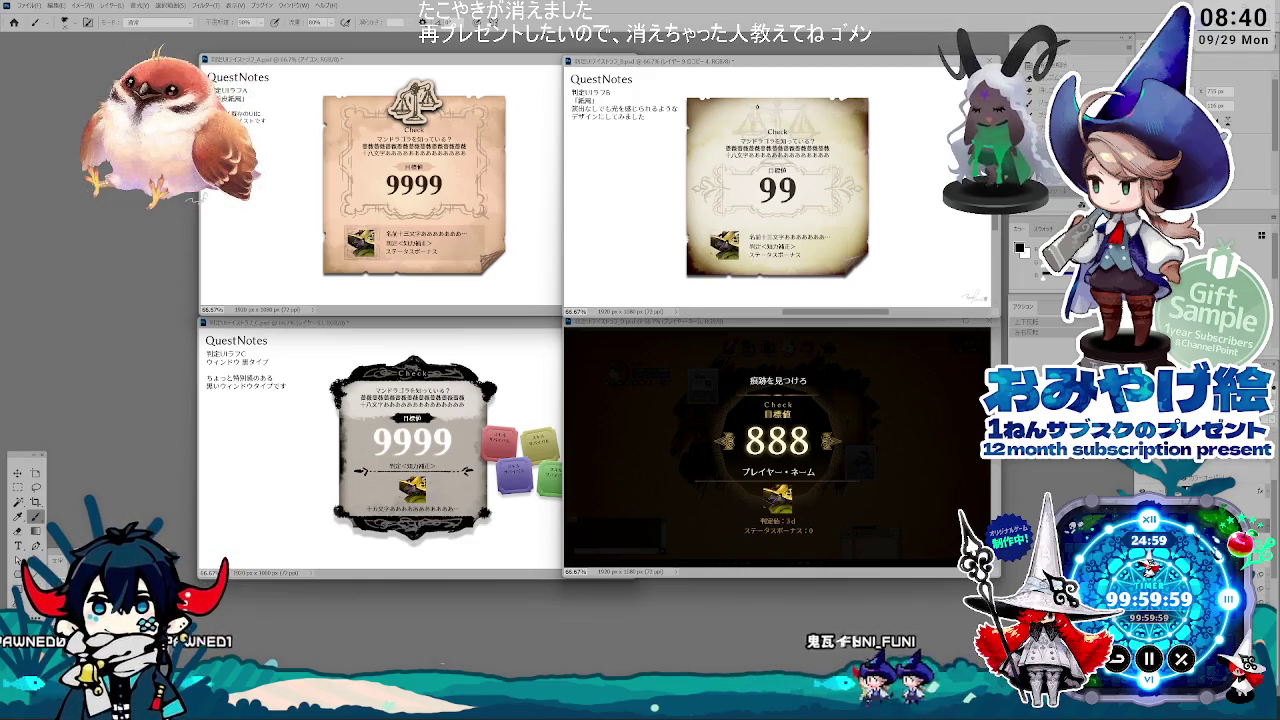
# Step: Narrow the upper-right window's heading text to 81.33% width and commit
pyautogui.press('v')
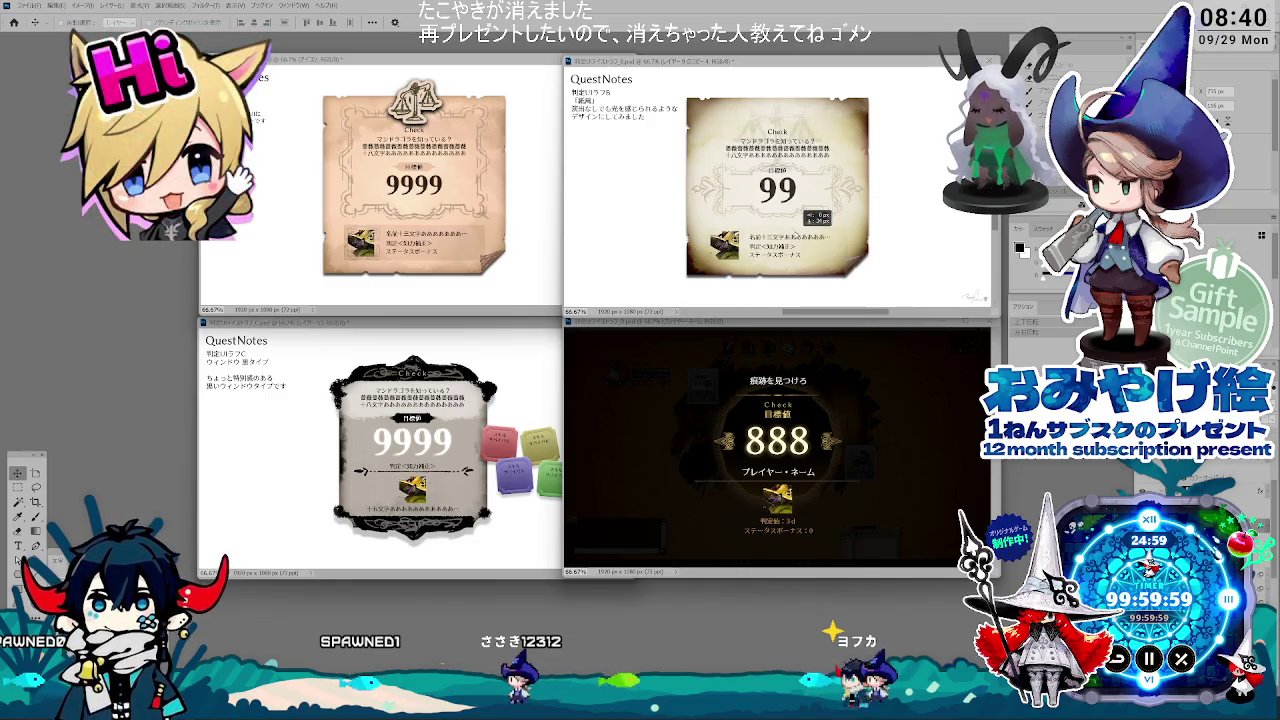
pyautogui.moveTo(822, 134); pyautogui.dragTo(813, 134)
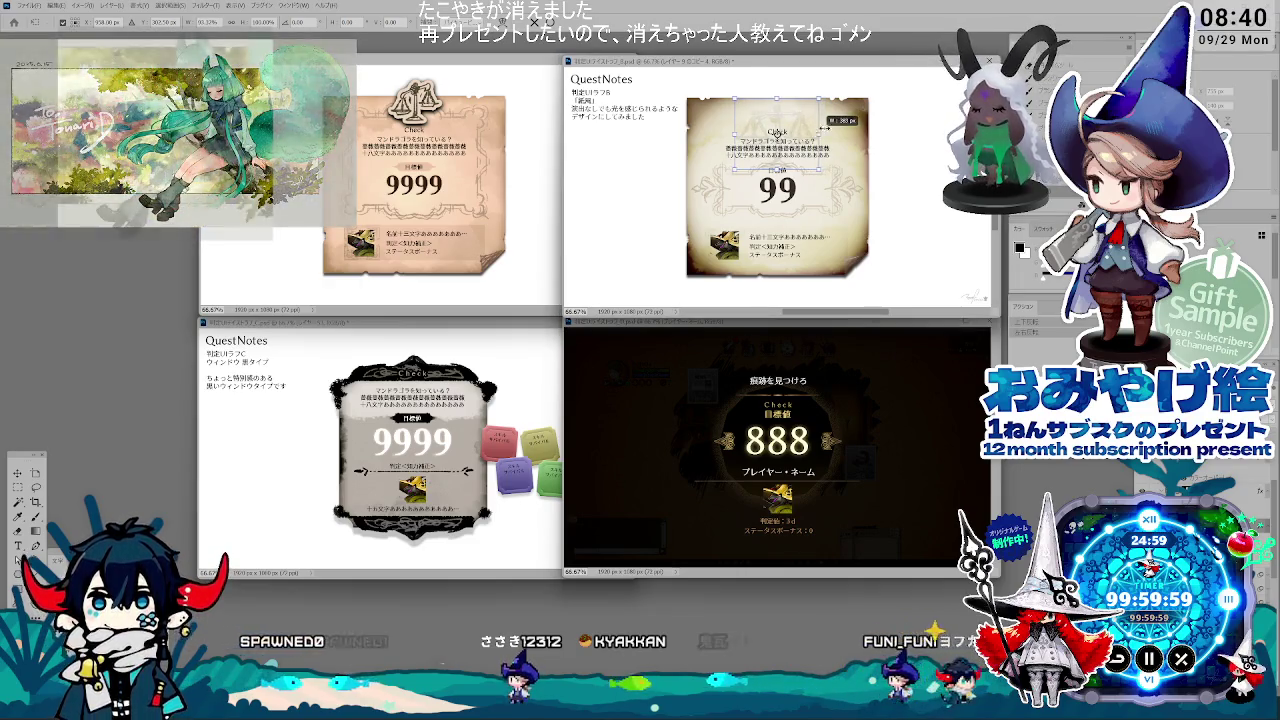
pyautogui.press('Return')
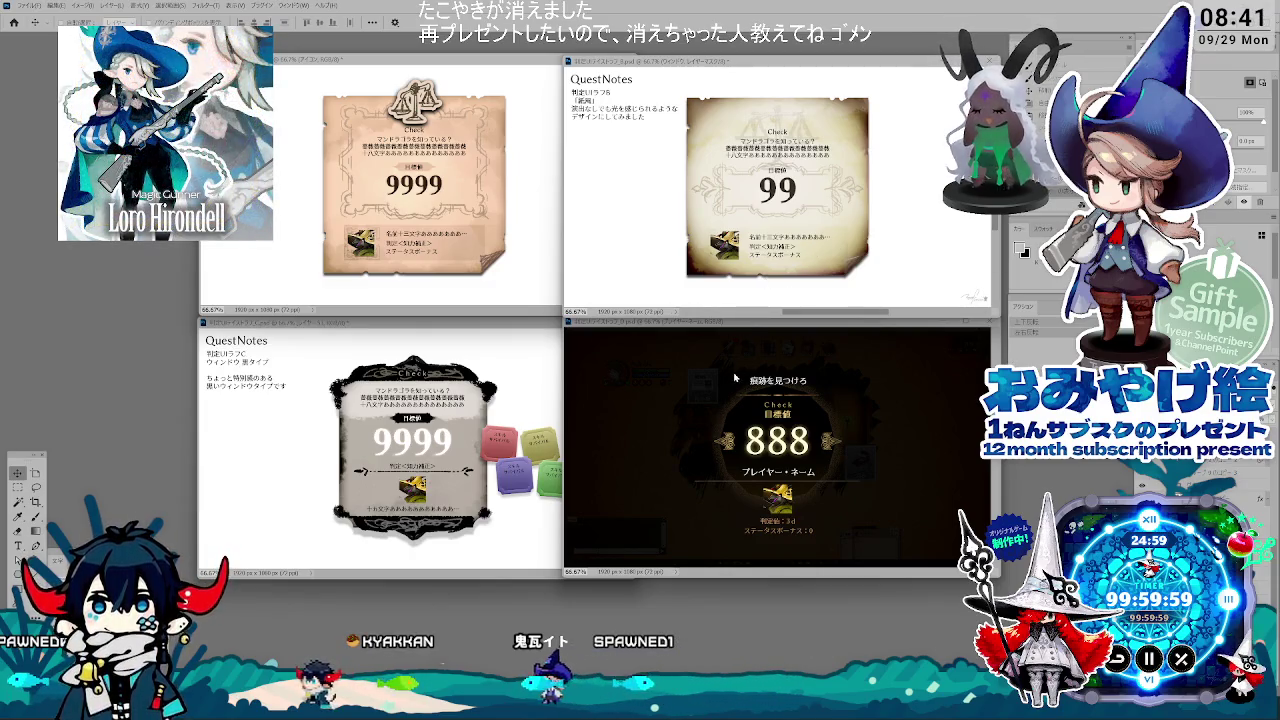
pyautogui.click(735, 378)
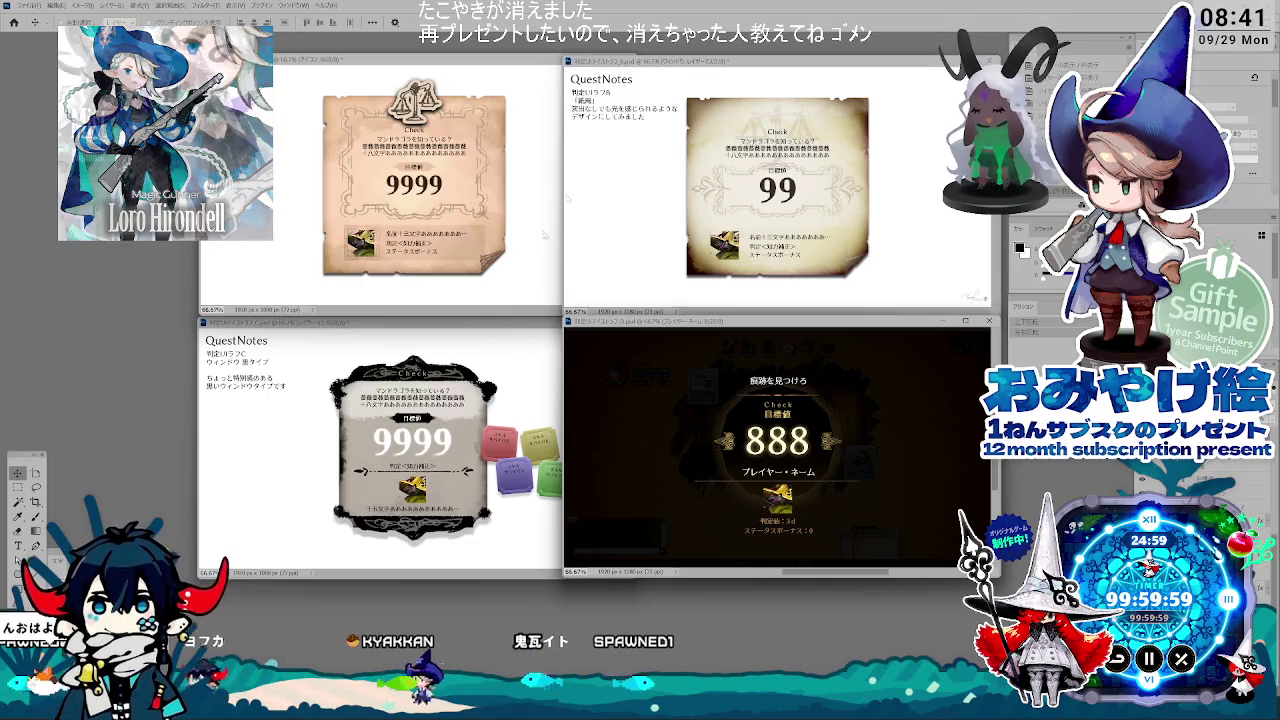
pyautogui.hotkey('ctrl', 'Tab')
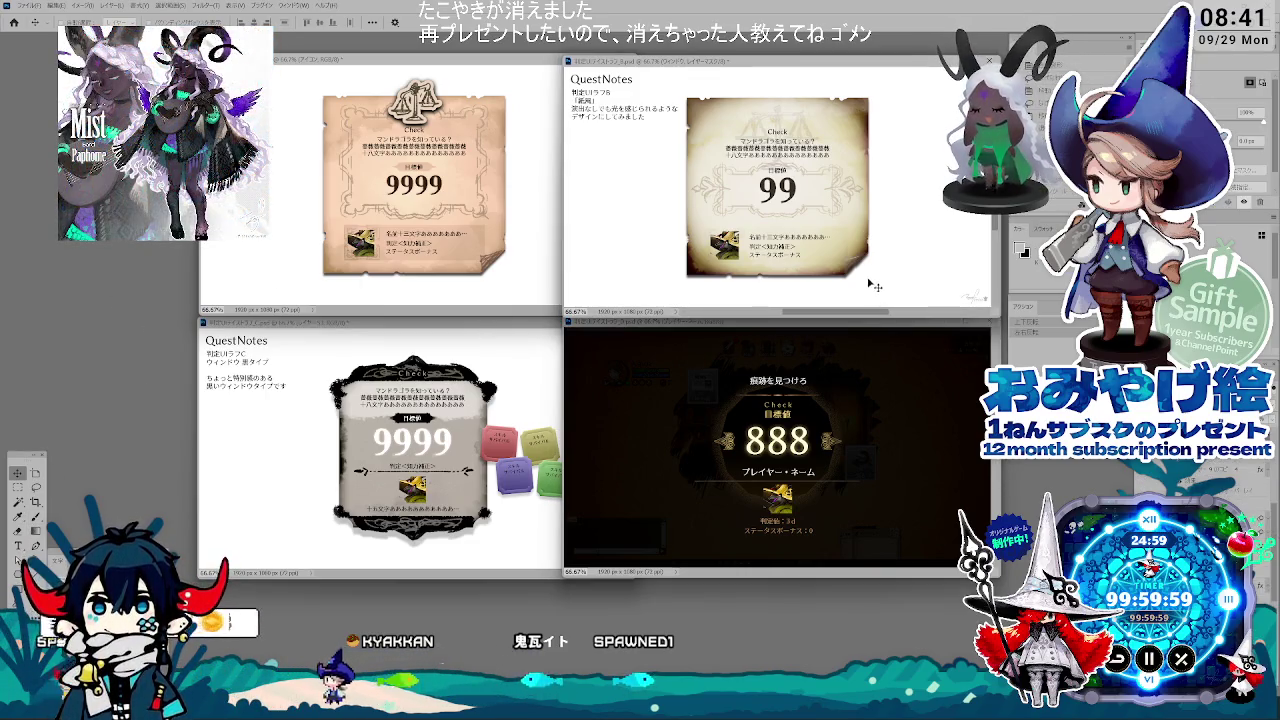
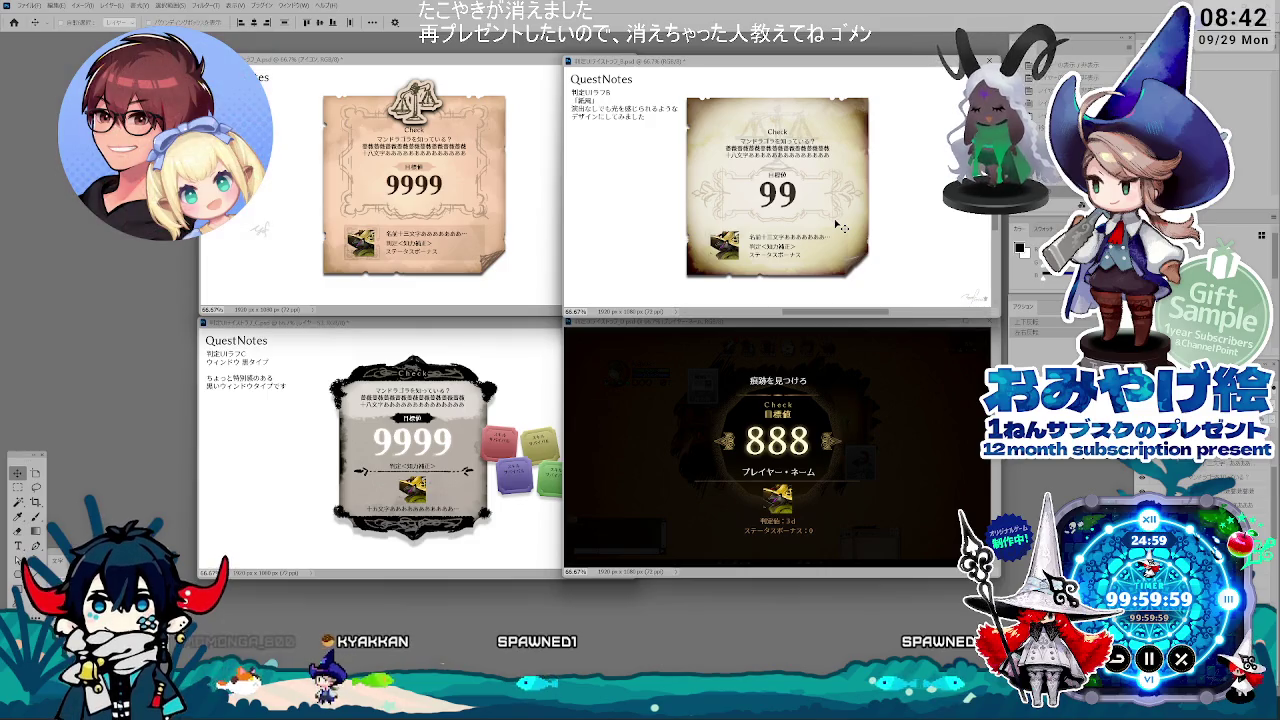
# Step: Select text layers in the 99 mockup, then bring the coloured-tiles 9999 mockup to the front
pyautogui.click(813, 162)
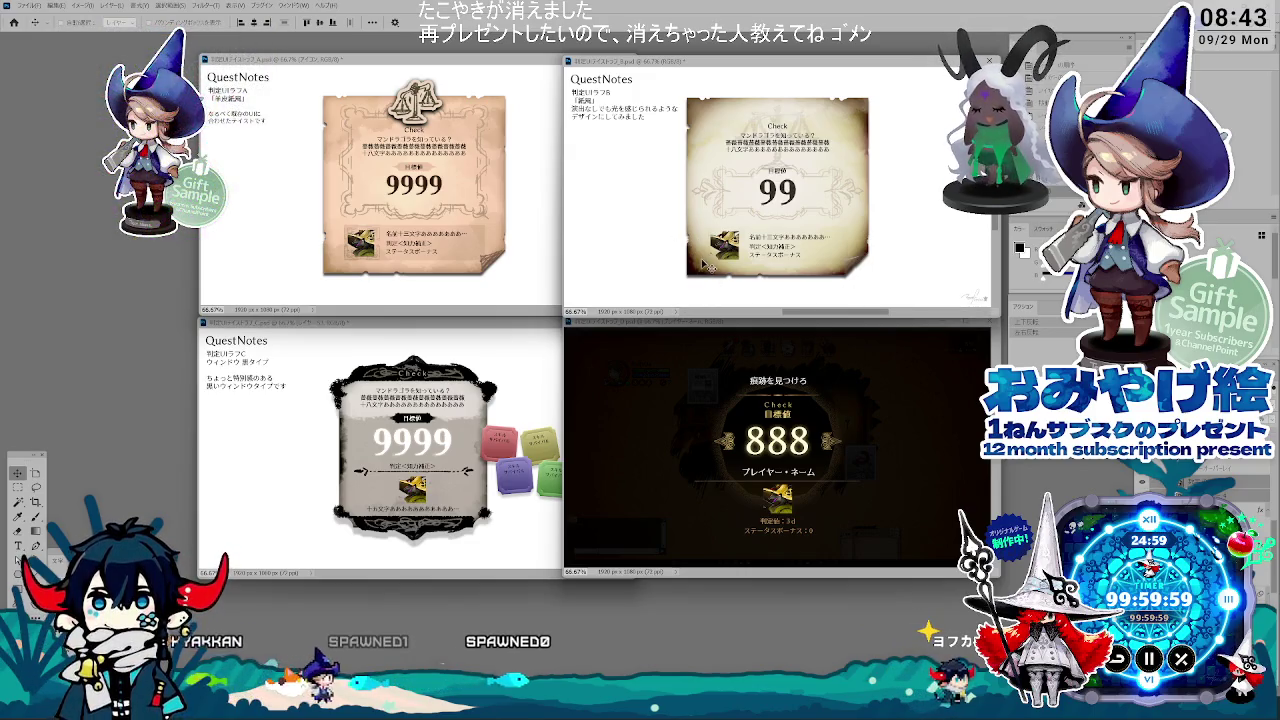
pyautogui.click(797, 172)
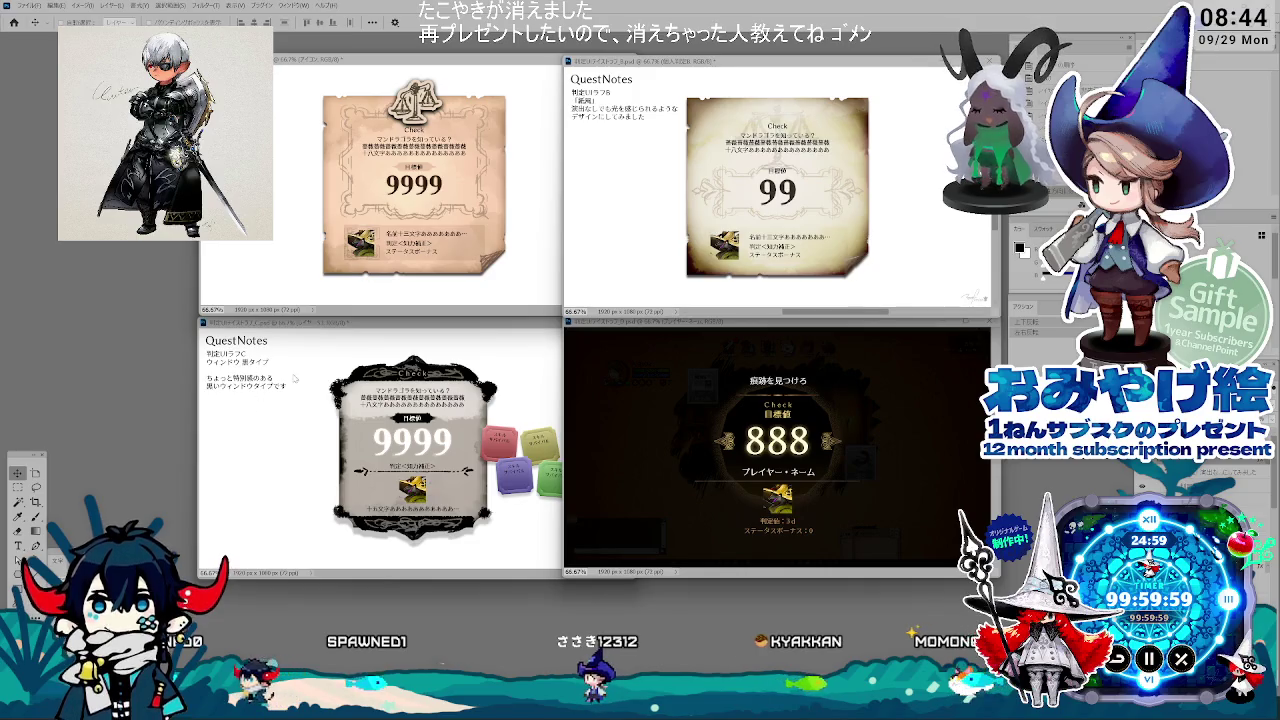
pyautogui.click(290, 400)
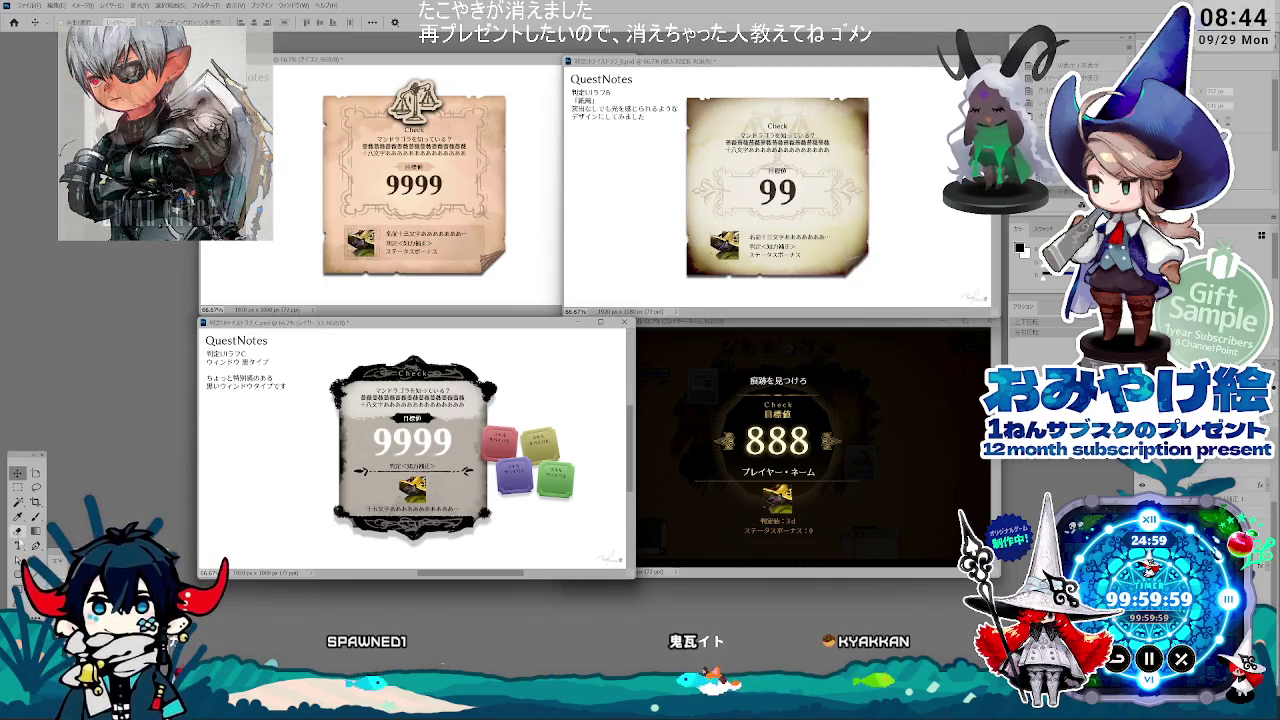
# Step: Delete the two sentence lines from the 99 mockup's QuestNotes note
pyautogui.press('t')
pyautogui.click(629, 115)
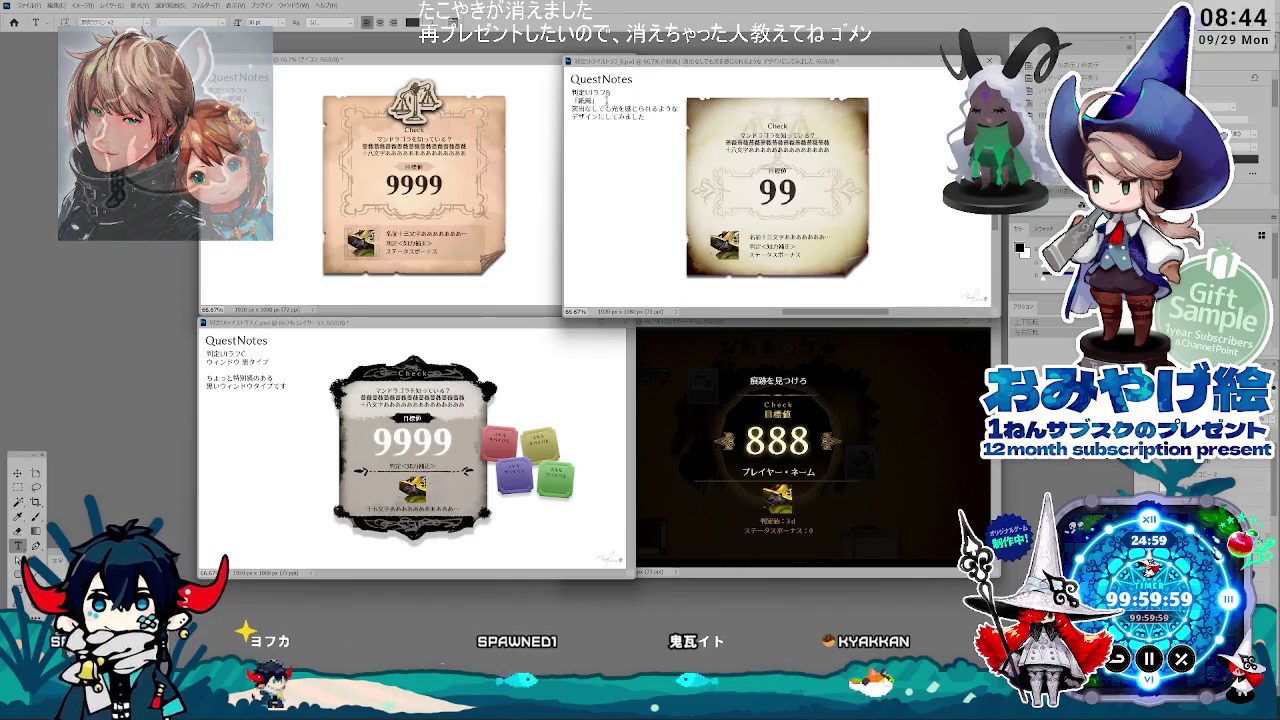
pyautogui.moveTo(572, 103); pyautogui.dragTo(646, 117)
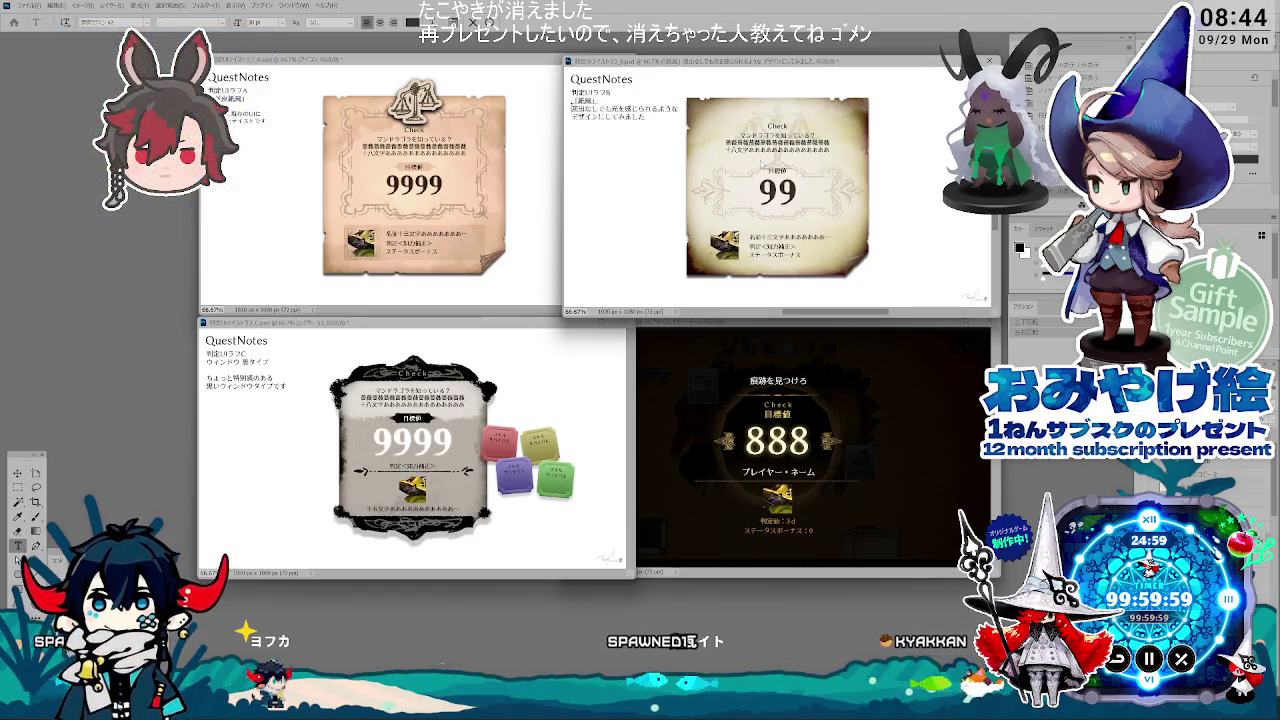
pyautogui.scroll(-1, 584, 250)
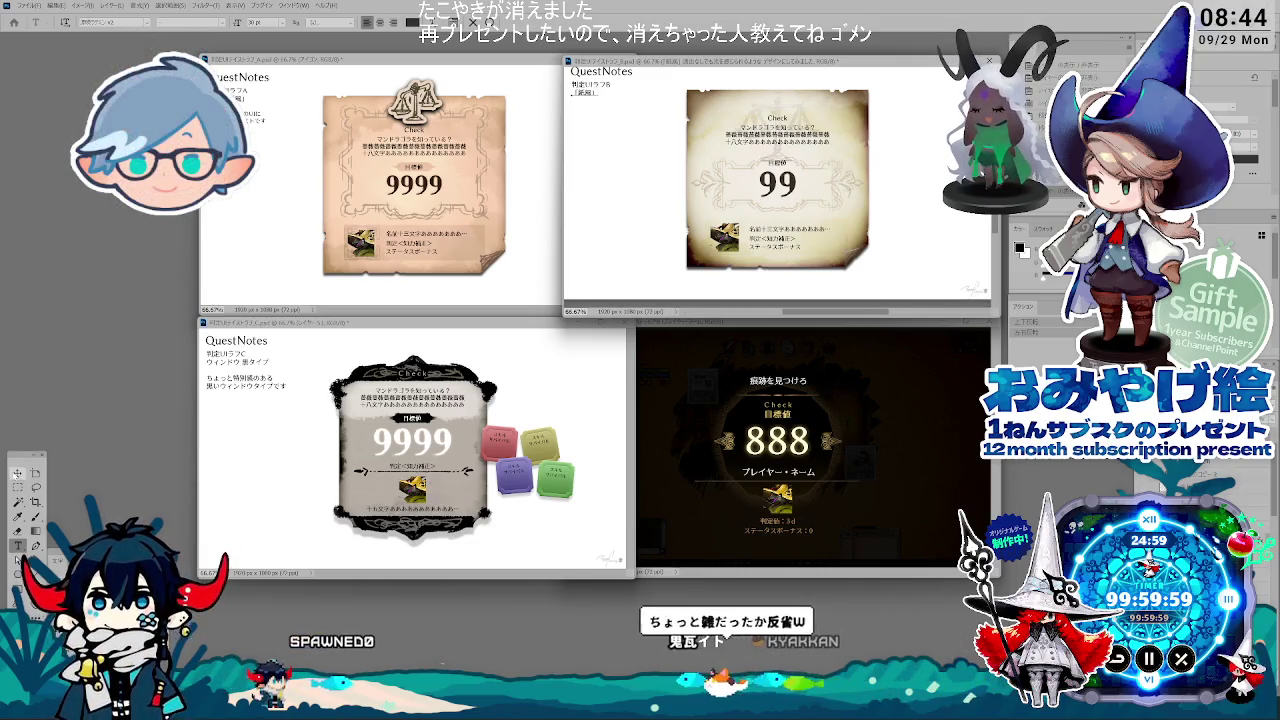
pyautogui.press('v')
pyautogui.scroll(1, 670, 236)
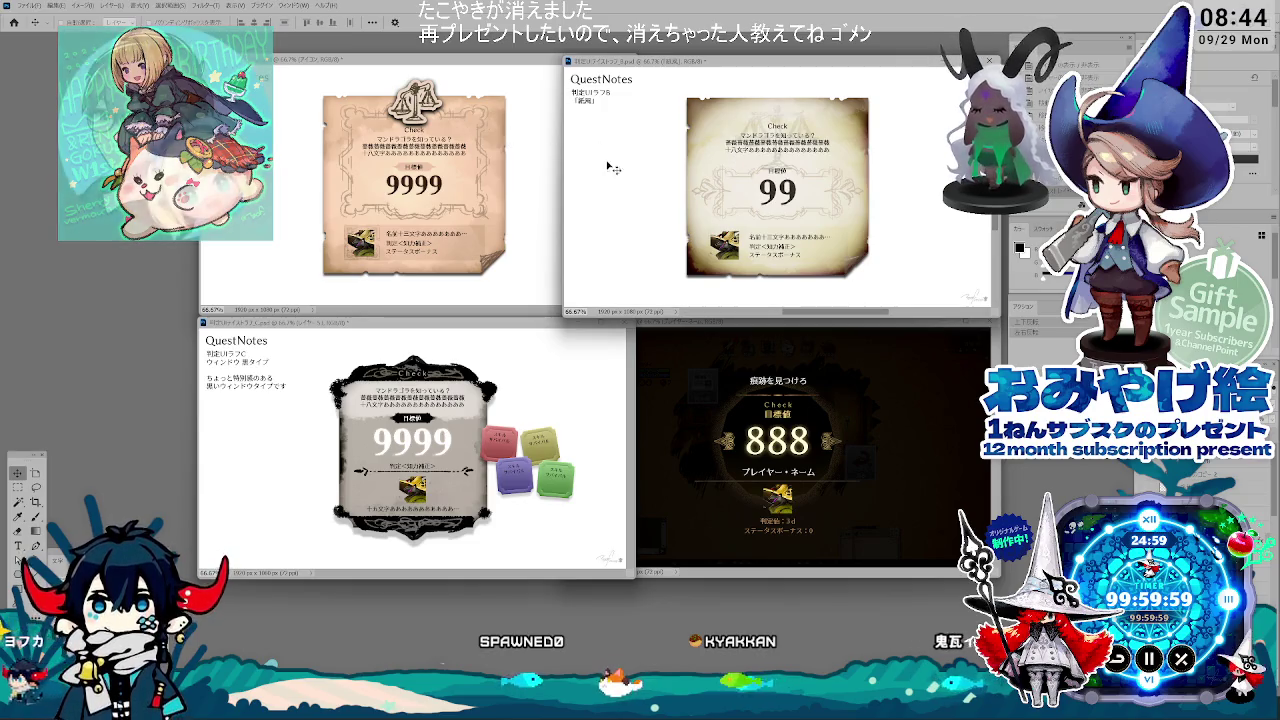
# Step: Switch between the parchment, 99 and tiles mockups, leaving the 9999 tiles mockup active
pyautogui.hotkey('ctrl', 'Tab')
pyautogui.click(700, 228)
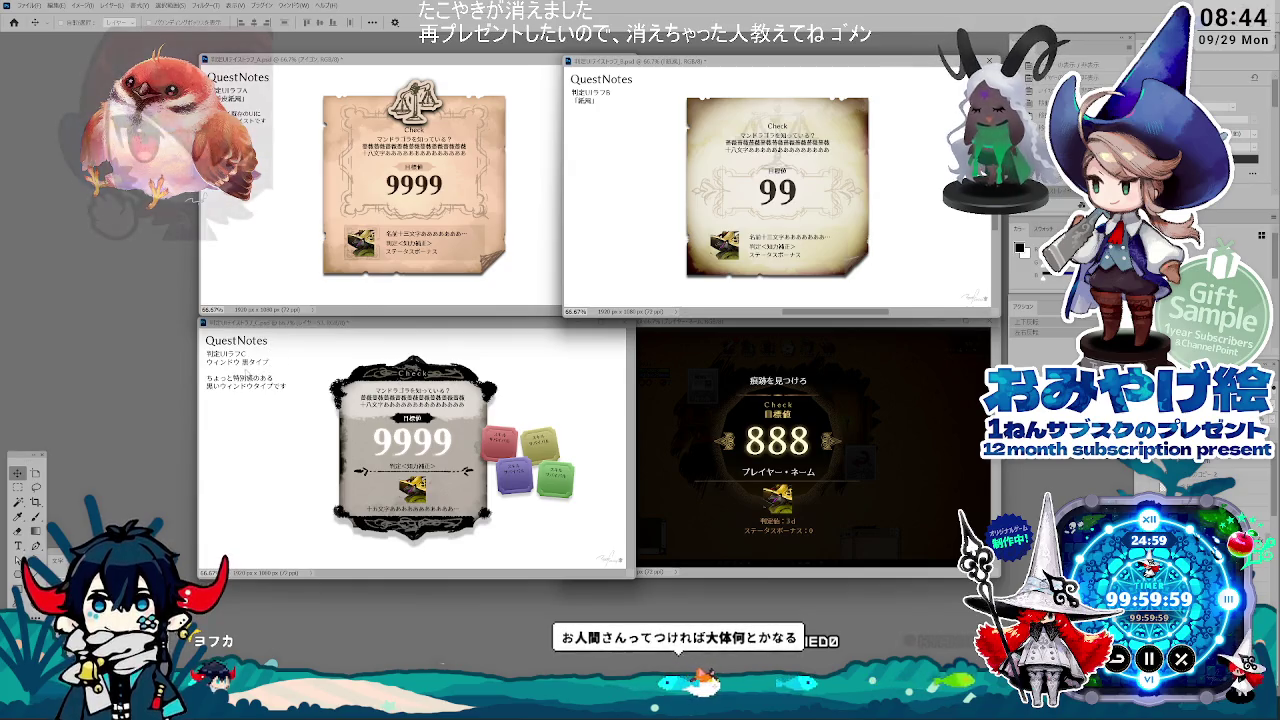
pyautogui.click(275, 366)
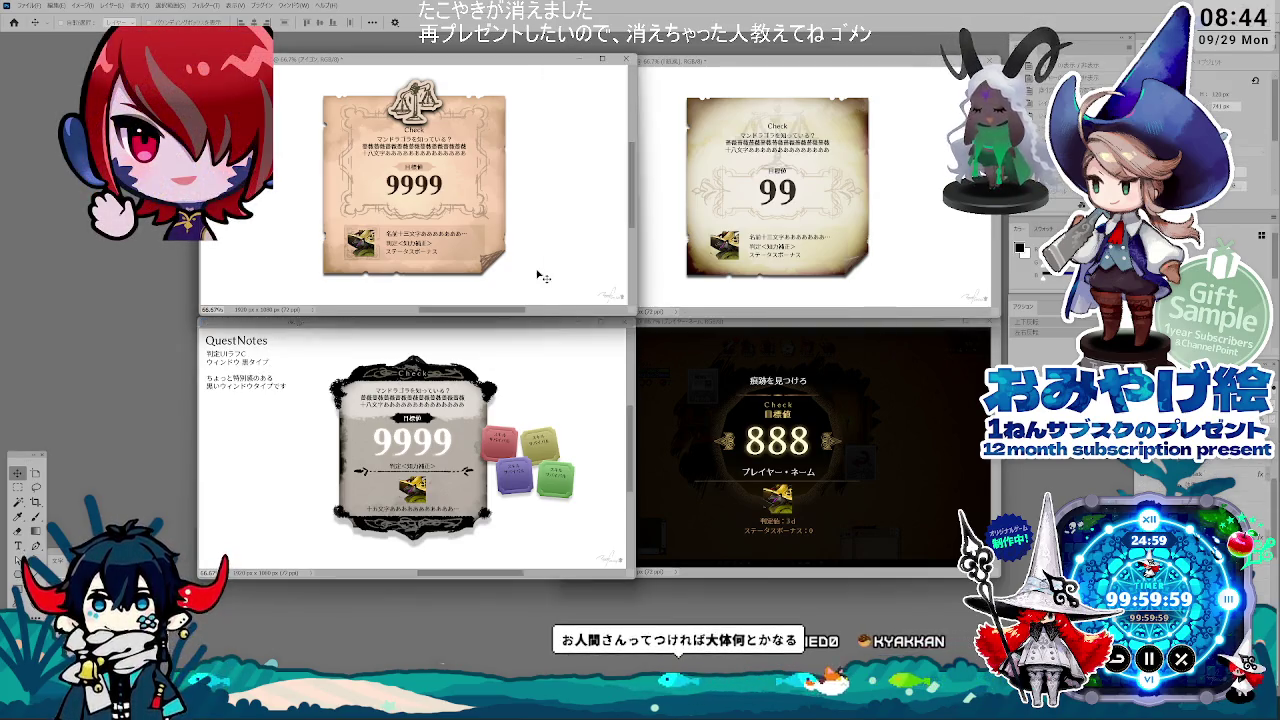
pyautogui.click(599, 278)
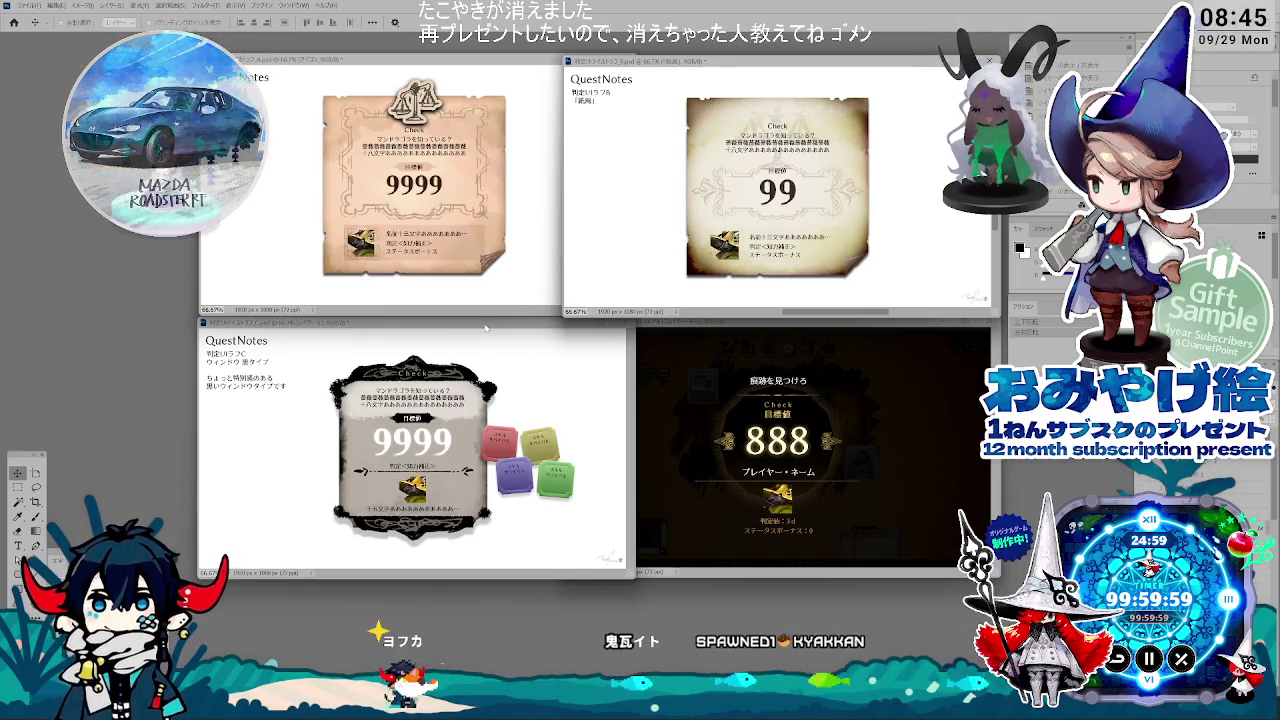
pyautogui.click(463, 356)
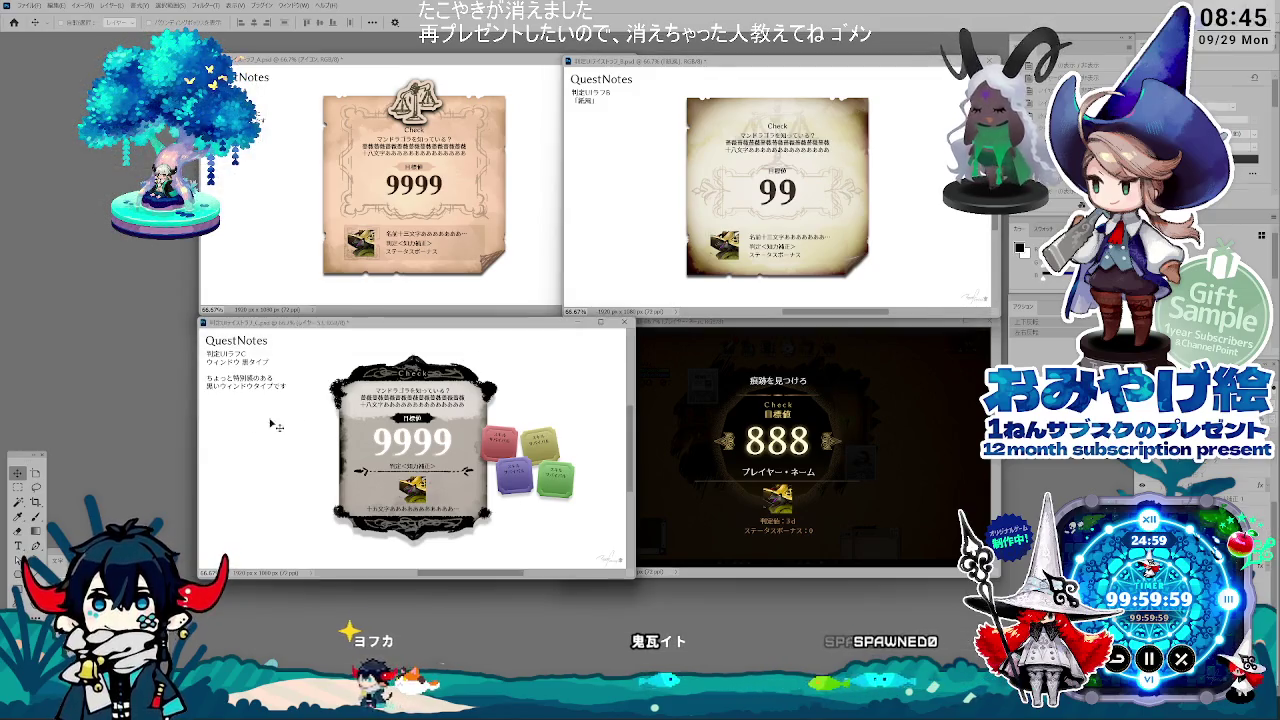
# Step: Rewrite the tiles mockup's second note line as 「黒ウィンドウ」 with the Type tool
pyautogui.press('t')
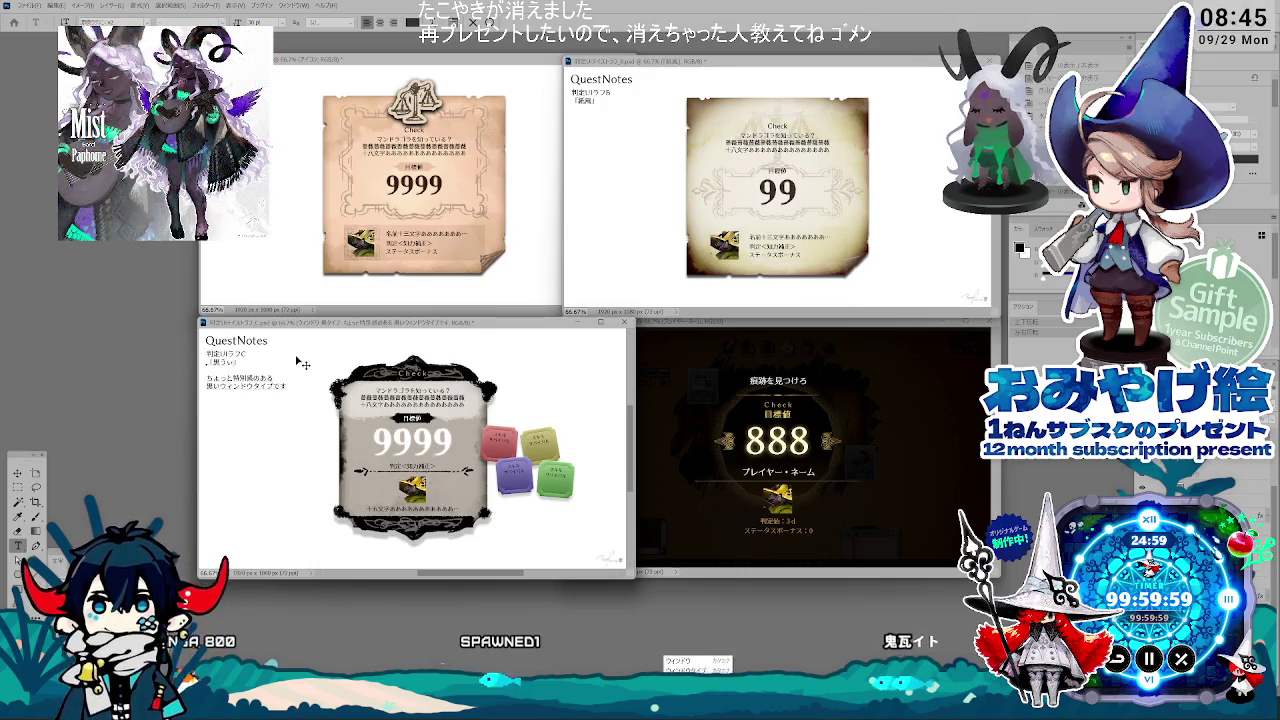
pyautogui.press('v')
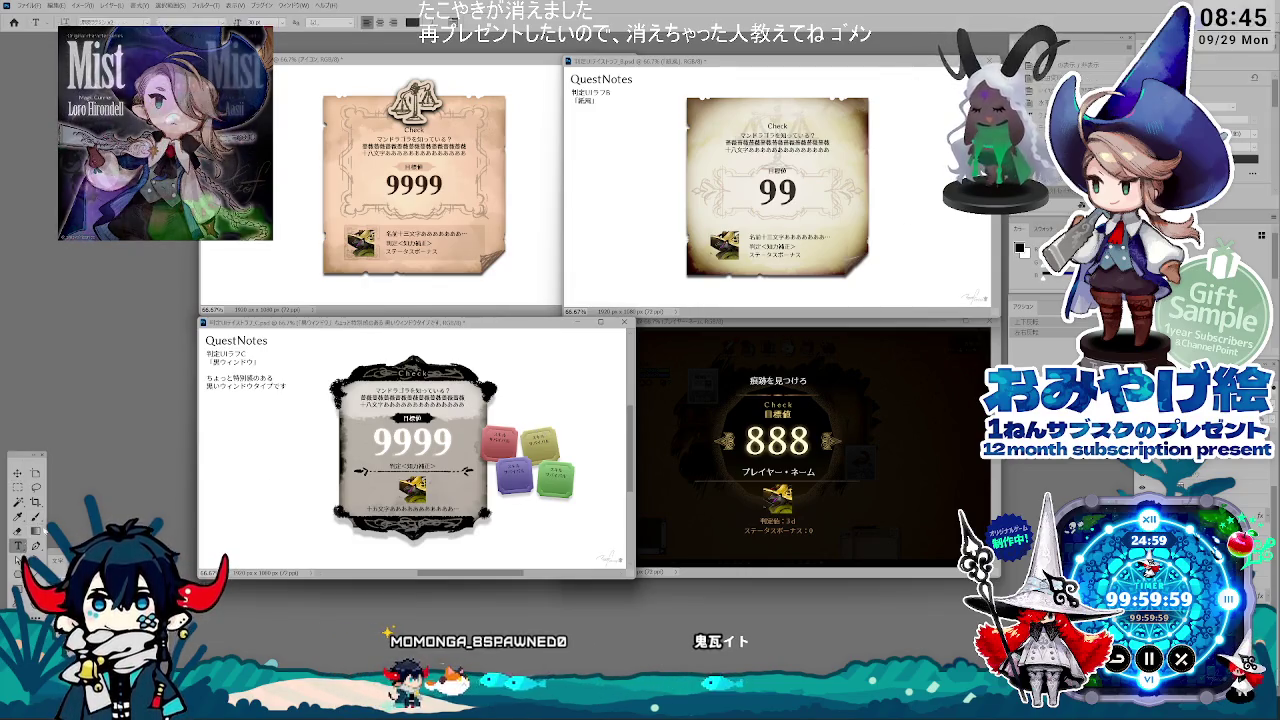
pyautogui.press('t')
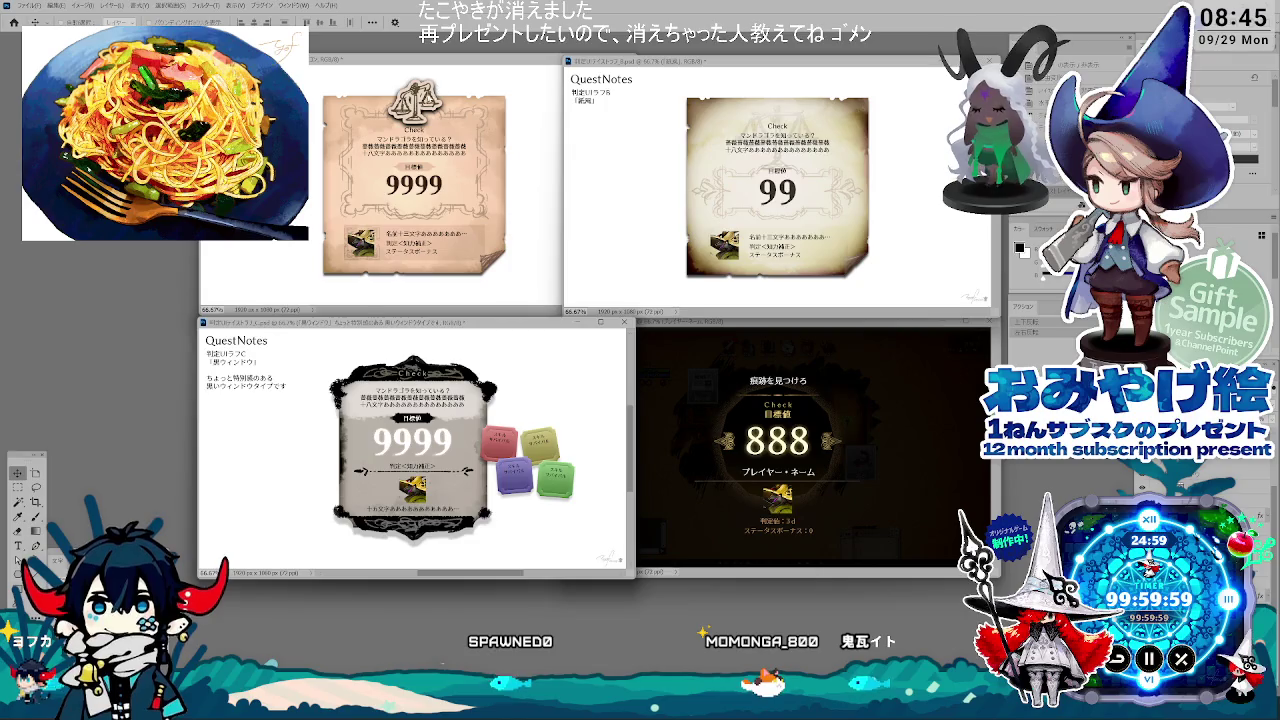
pyautogui.hotkey('ctrl', 'Tab')
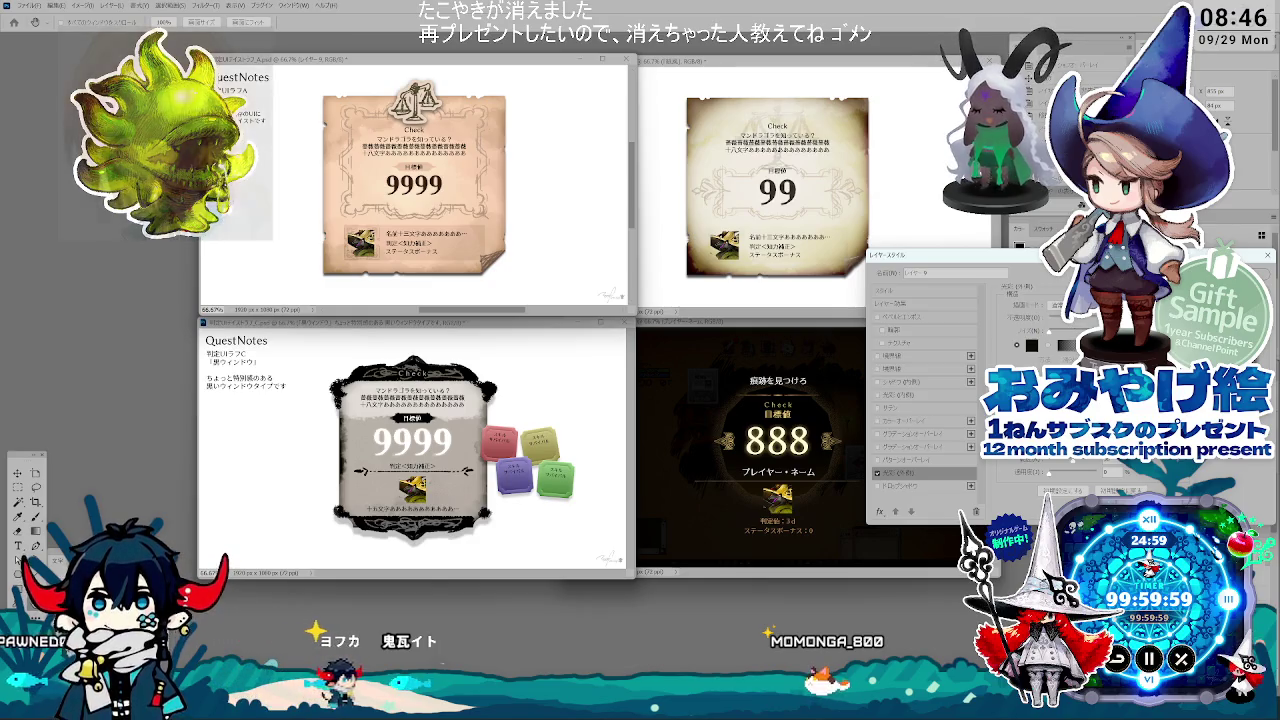
# Step: Cancel the Layer Style dialog and put the dark 888 mockup in front
pyautogui.press('Escape')
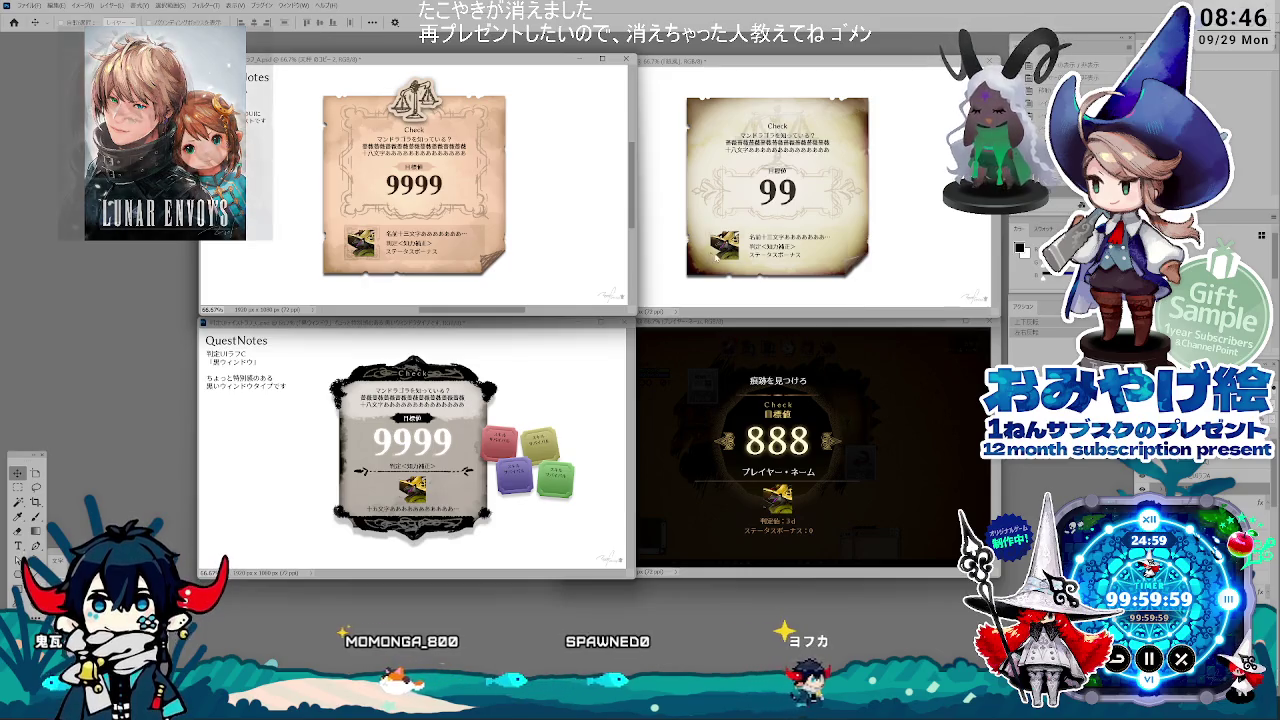
pyautogui.click(250, 348)
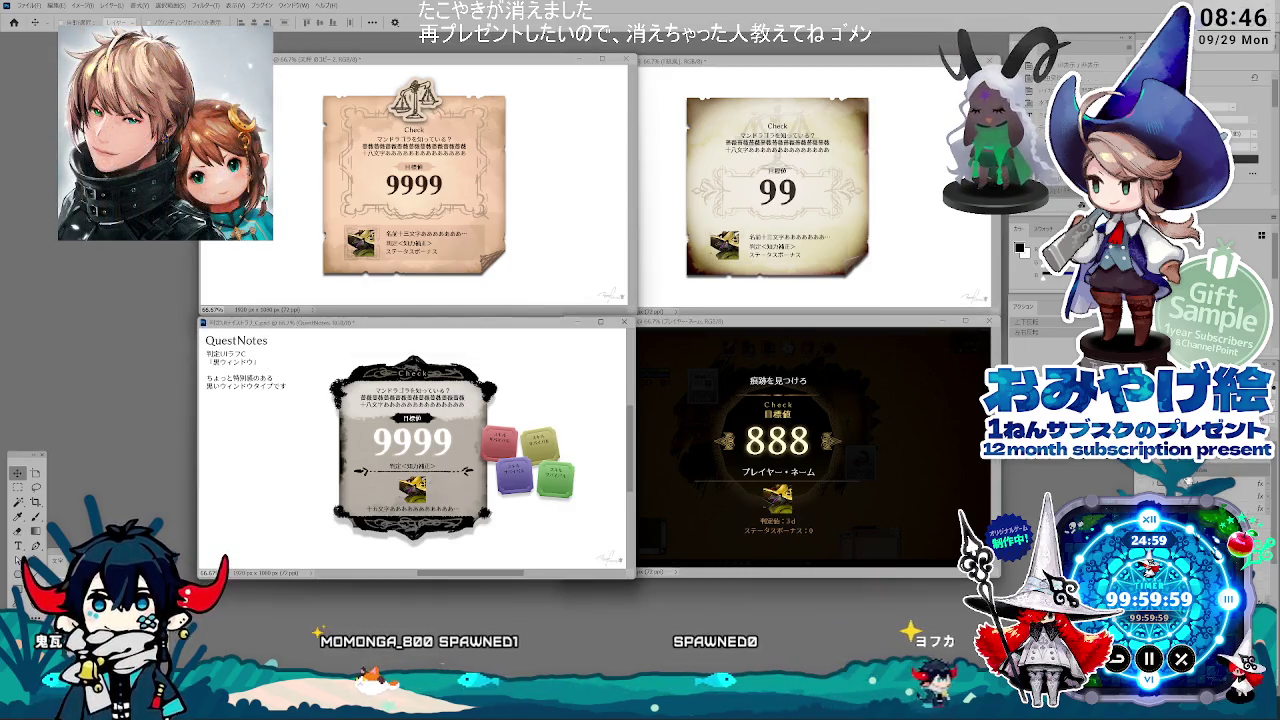
pyautogui.click(826, 388)
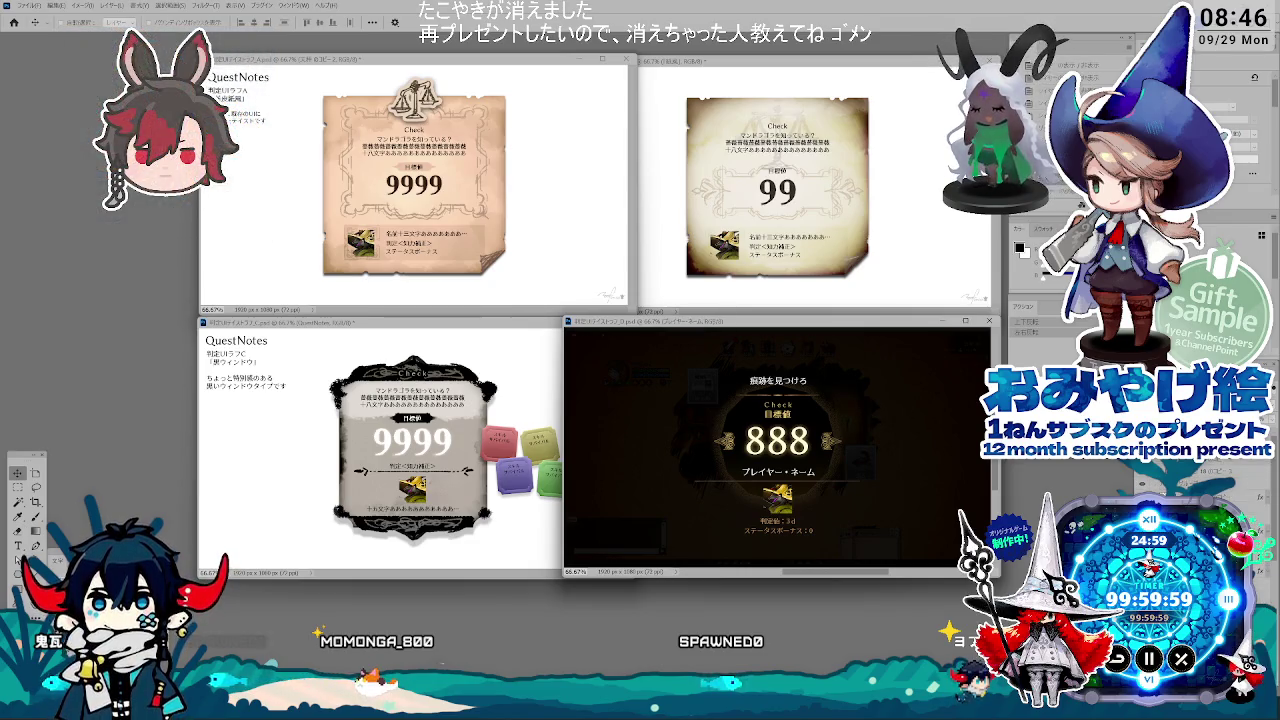
# Step: Sample a light colour from the dark 888 canvas as the QuestNotes note text colour
pyautogui.click(227, 421)
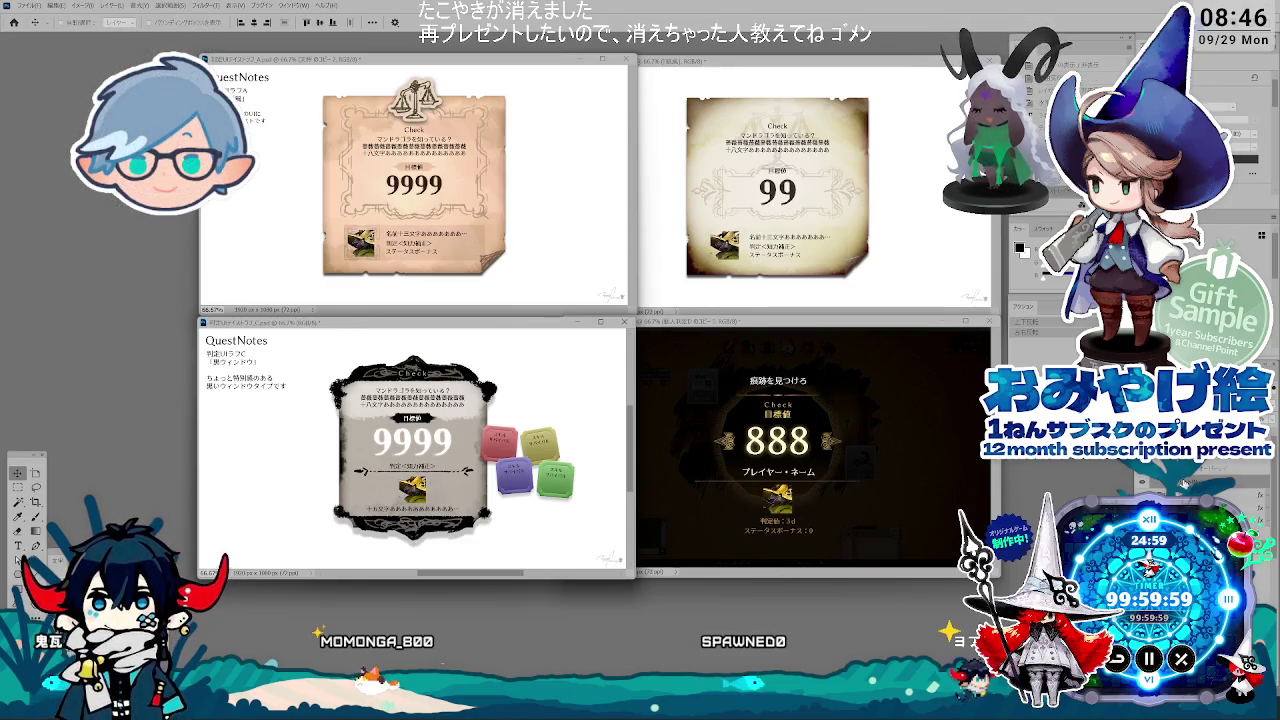
pyautogui.click(811, 412)
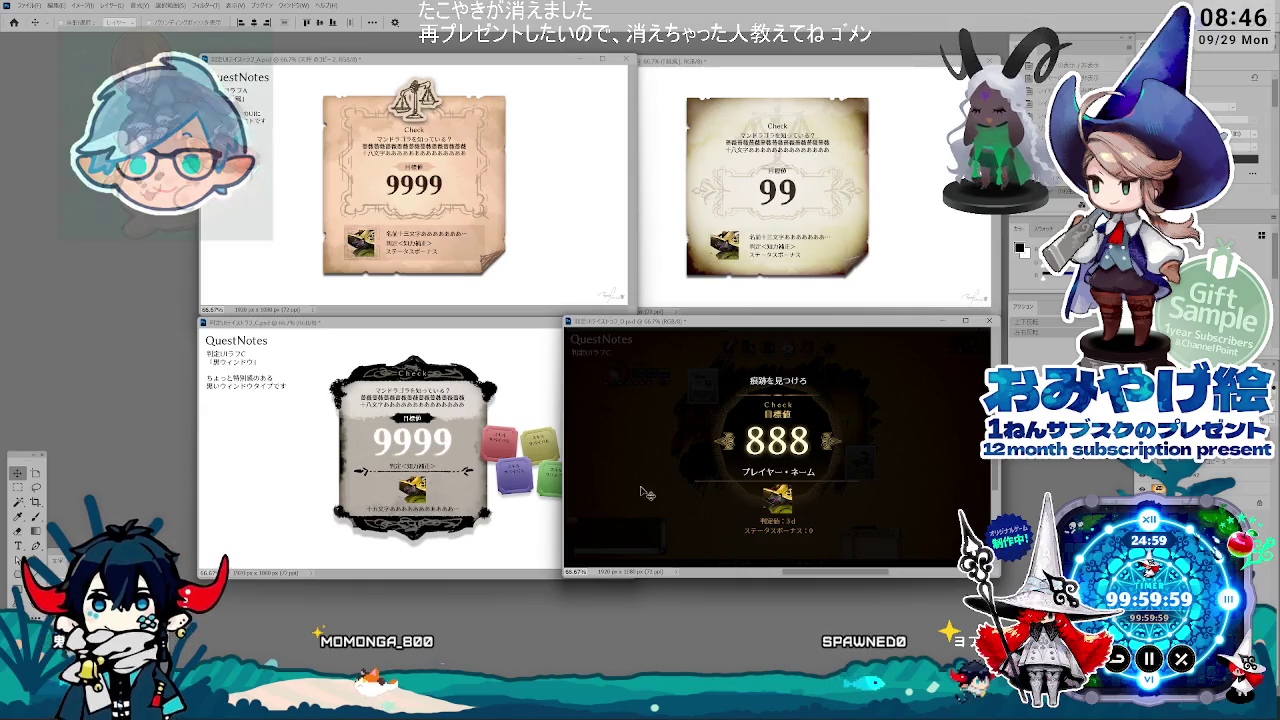
pyautogui.press('i')
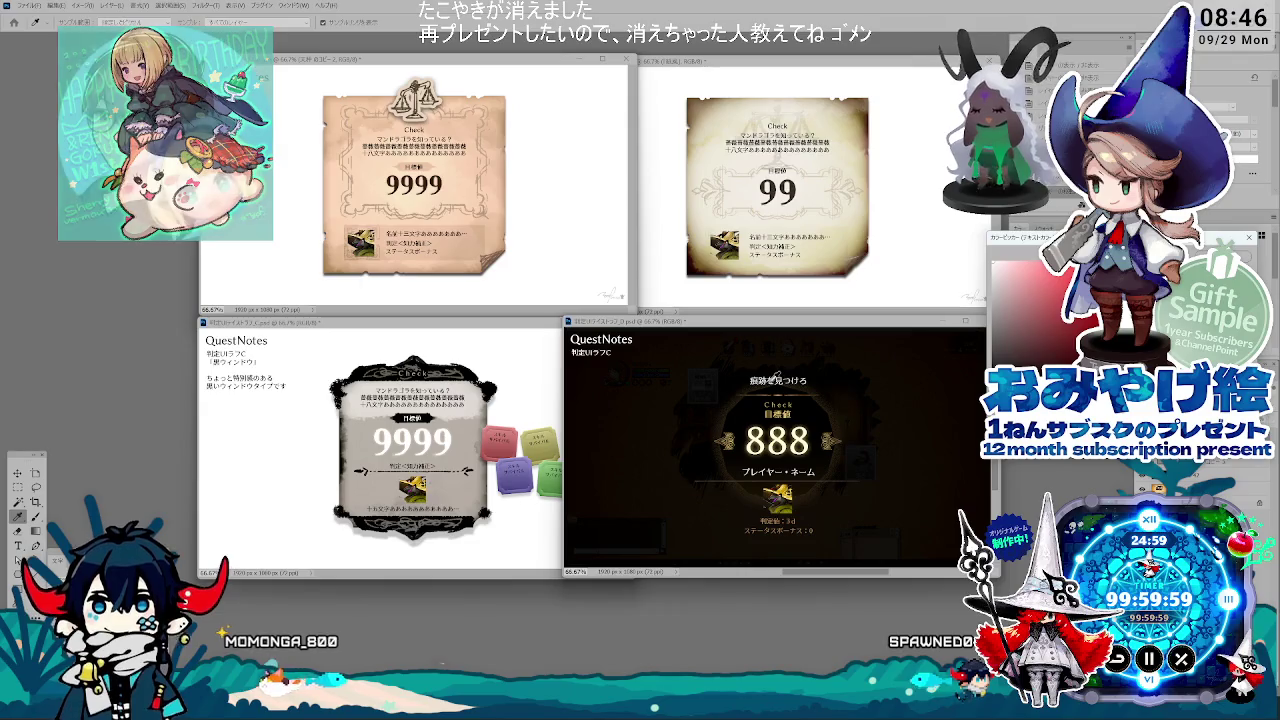
pyautogui.click(771, 381)
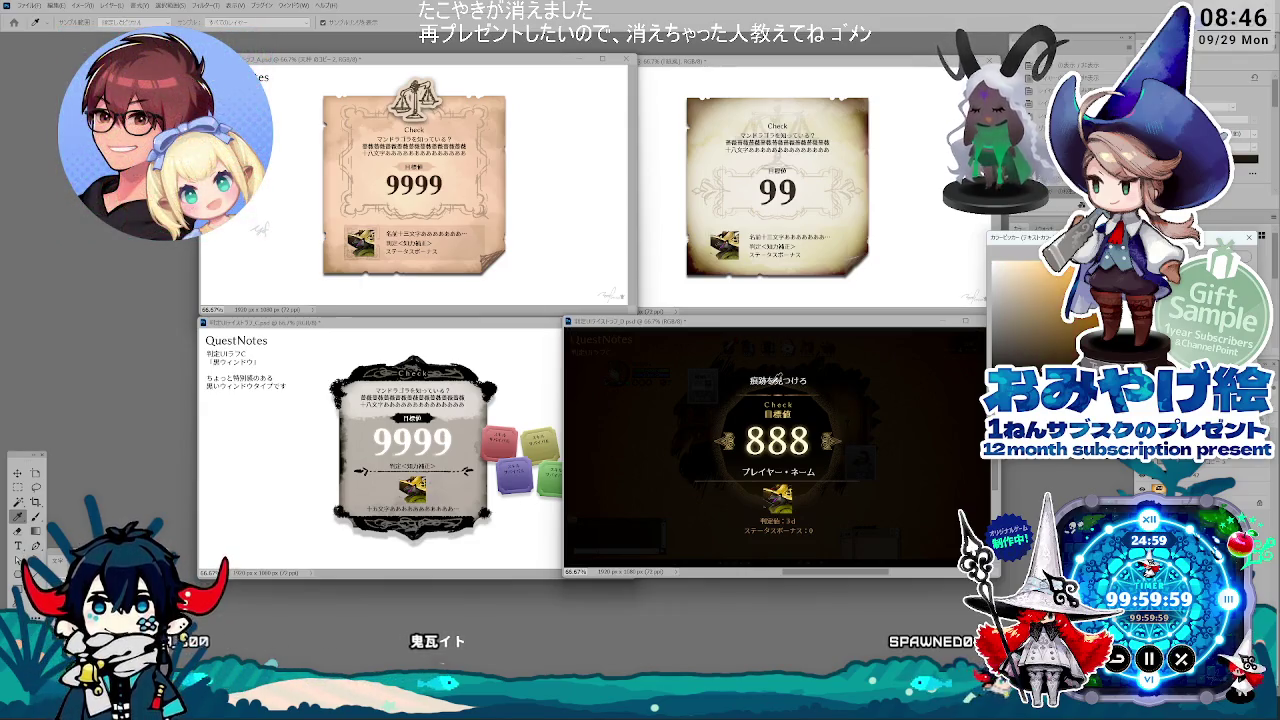
pyautogui.click(778, 378)
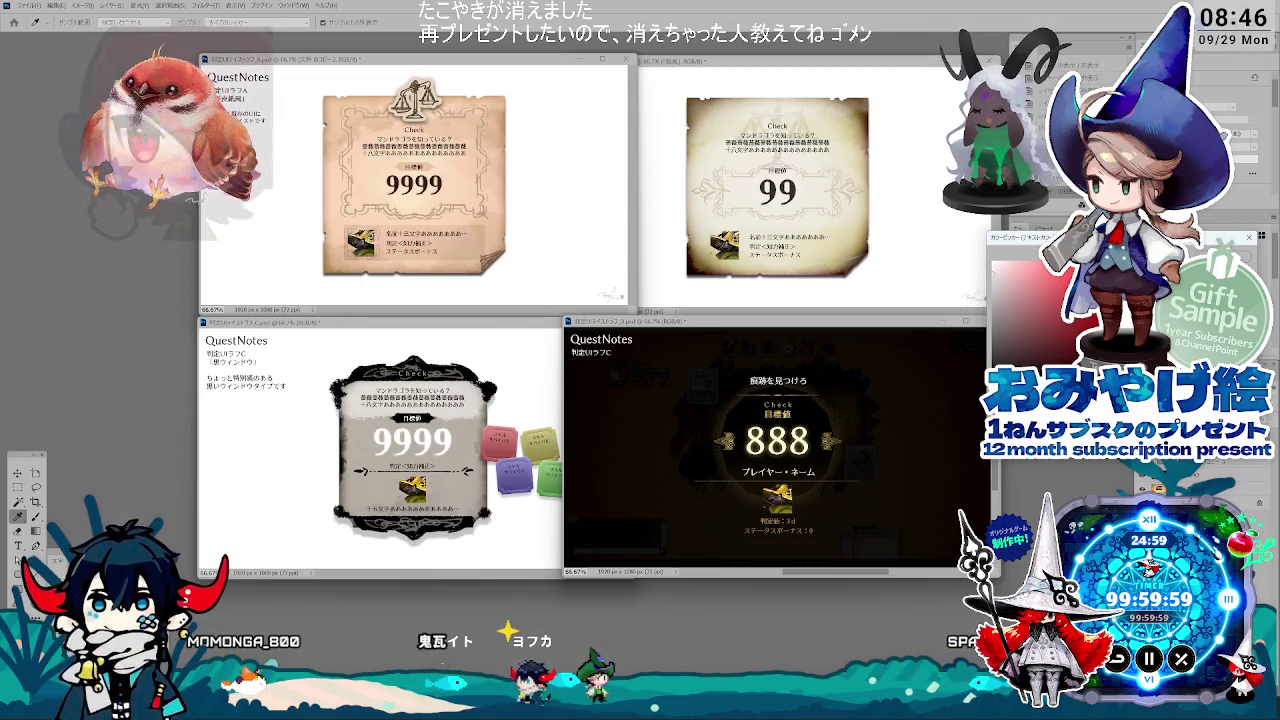
pyautogui.press('Return')
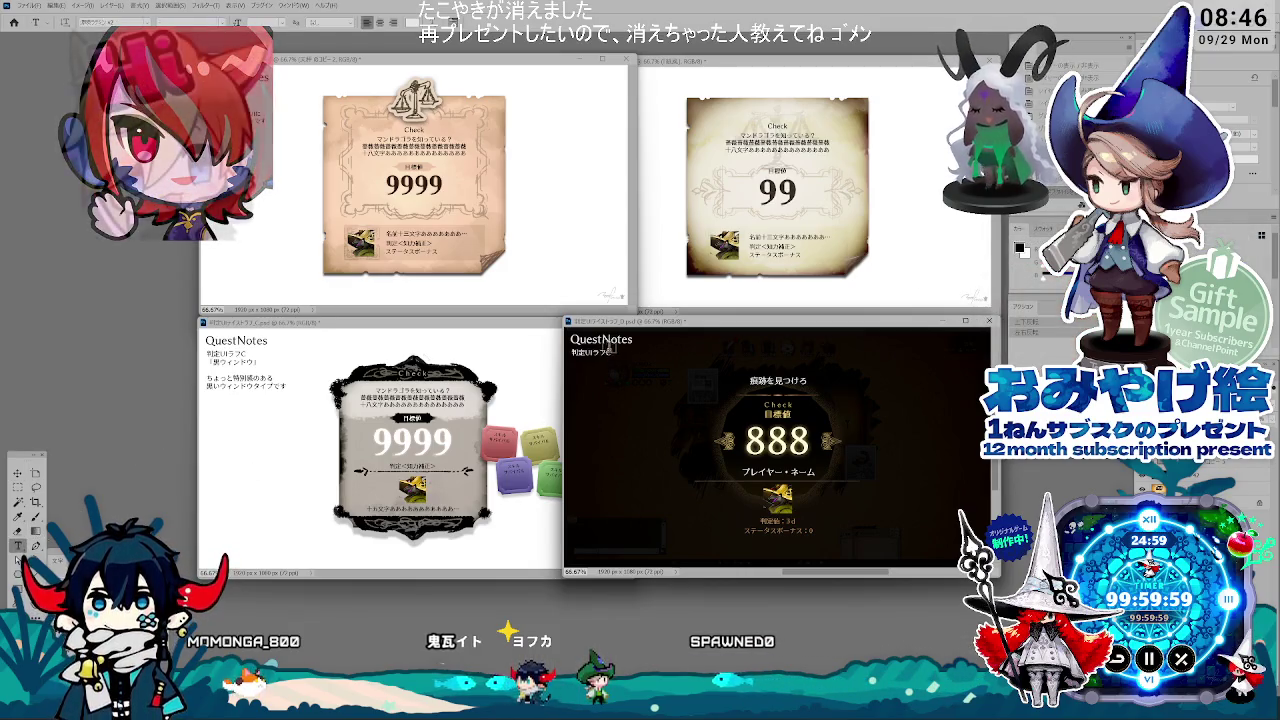
# Step: Retype the 888 mockup's second note line and start a new line, toggling the overlay to compare
pyautogui.moveTo(620, 348); pyautogui.dragTo(629, 356)
pyautogui.write('B')
pyautogui.press('Return')
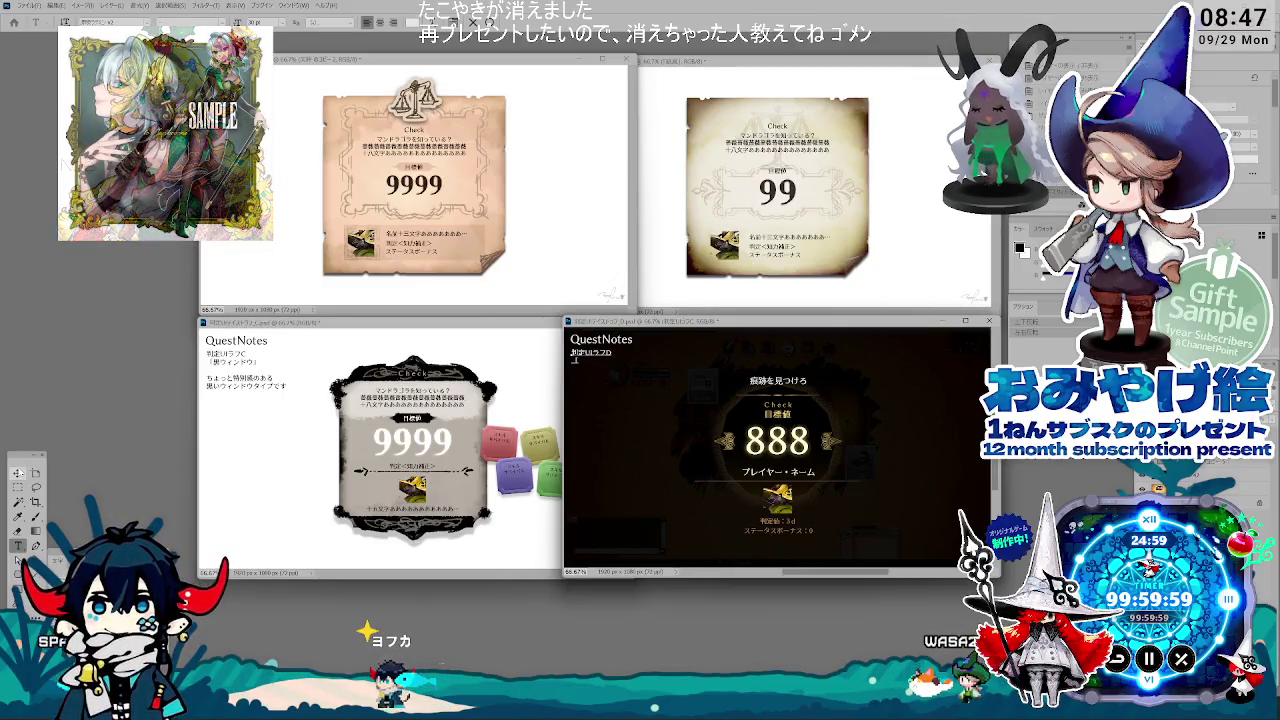
pyautogui.press('v')
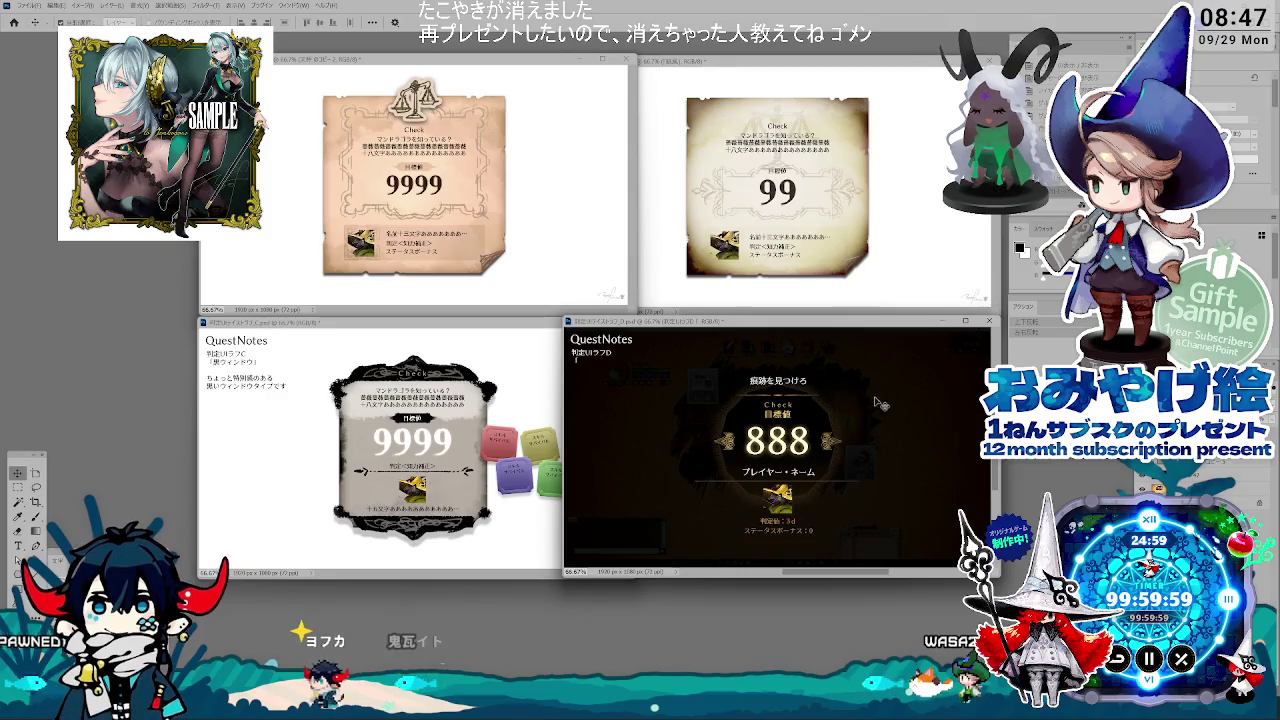
pyautogui.hotkey('ctrl', ',')
pyautogui.hotkey('ctrl', ',')
pyautogui.hotkey('ctrl', ',')
pyautogui.hotkey('ctrl', ',')
pyautogui.hotkey('ctrl', ',')
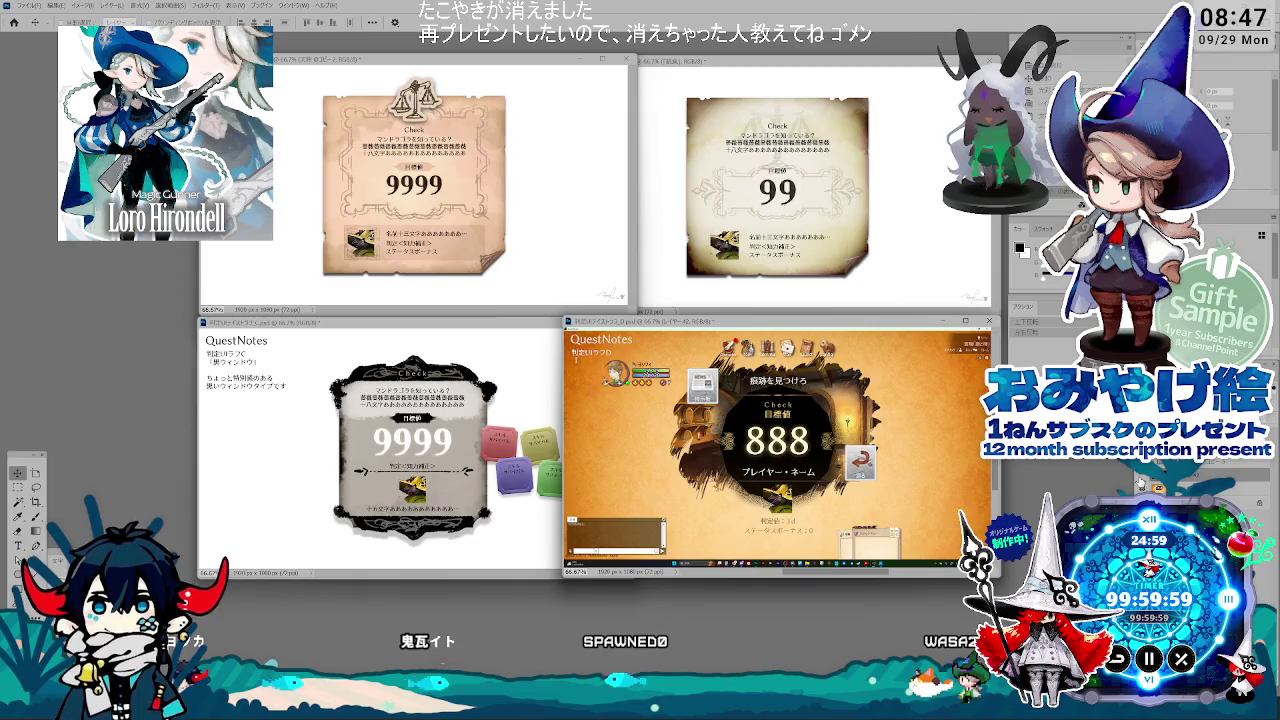
pyautogui.hotkey('ctrl', ',')
pyautogui.hotkey('ctrl', ',')
pyautogui.hotkey('ctrl', ',')
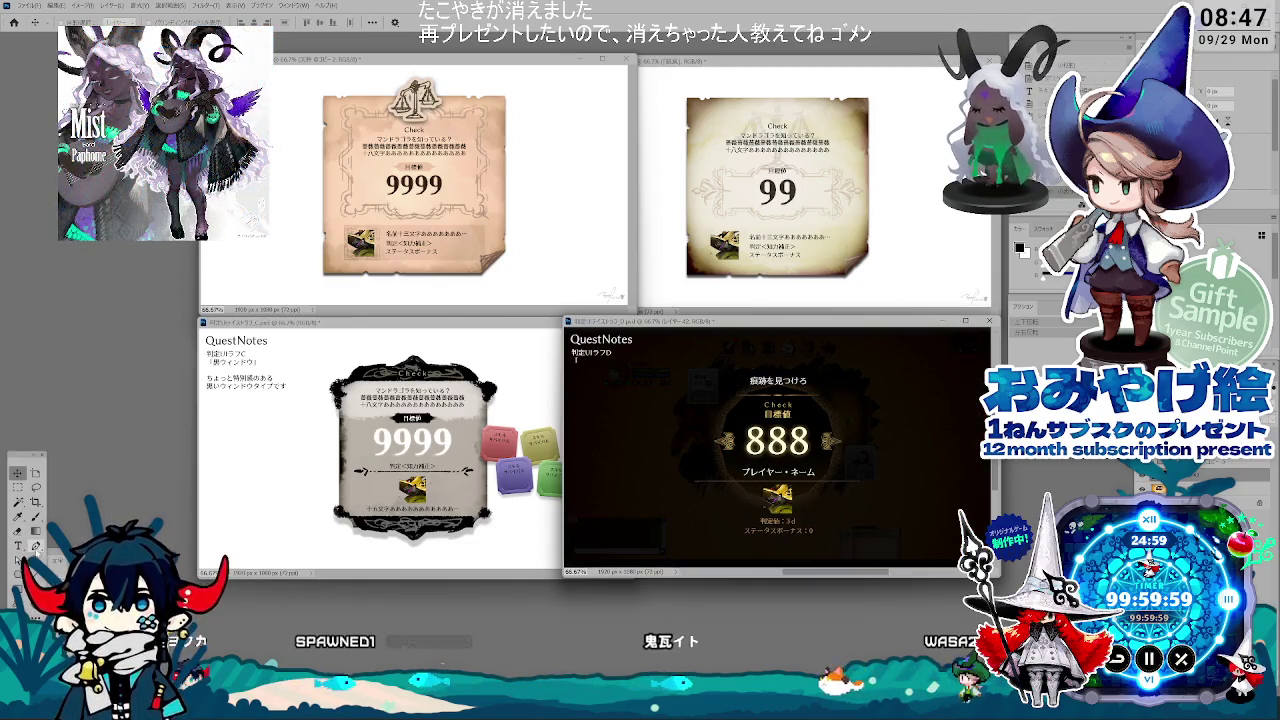
# Step: Type the new 888 note line, commit it, and widen the 99 mockup window leftward
pyautogui.write('よくろ')
pyautogui.press('BackSpace')
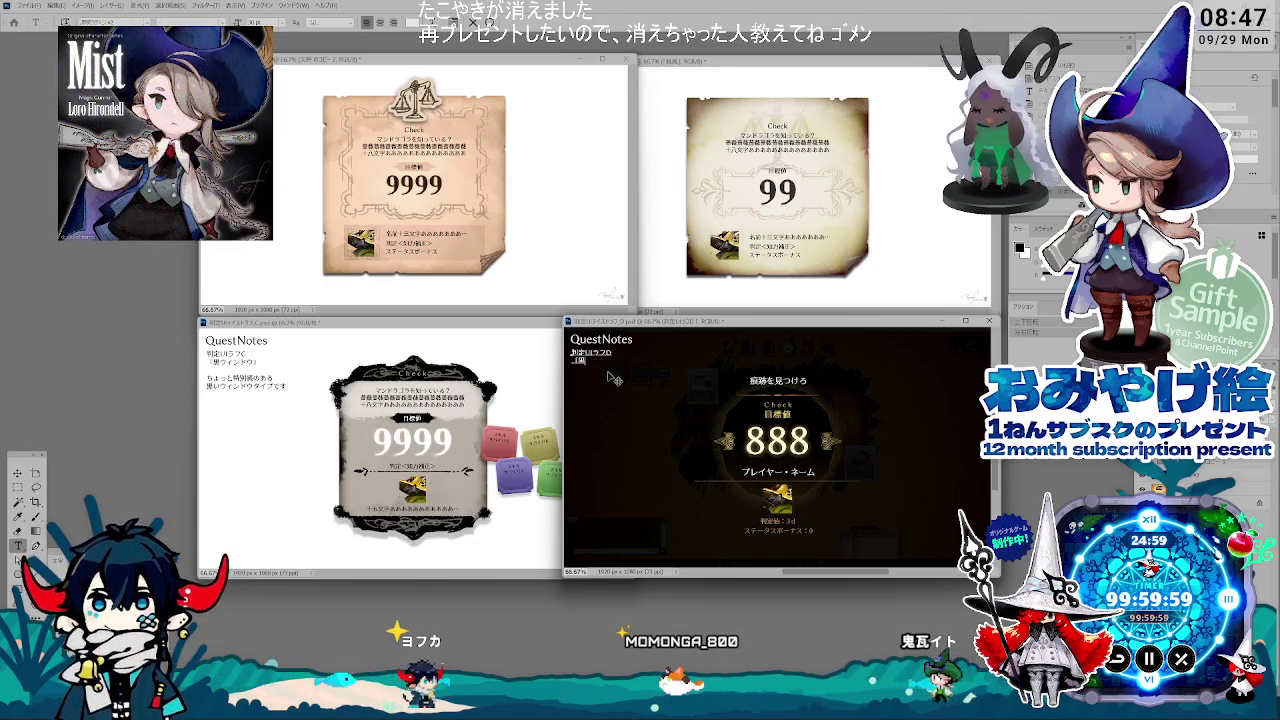
pyautogui.write('せい')
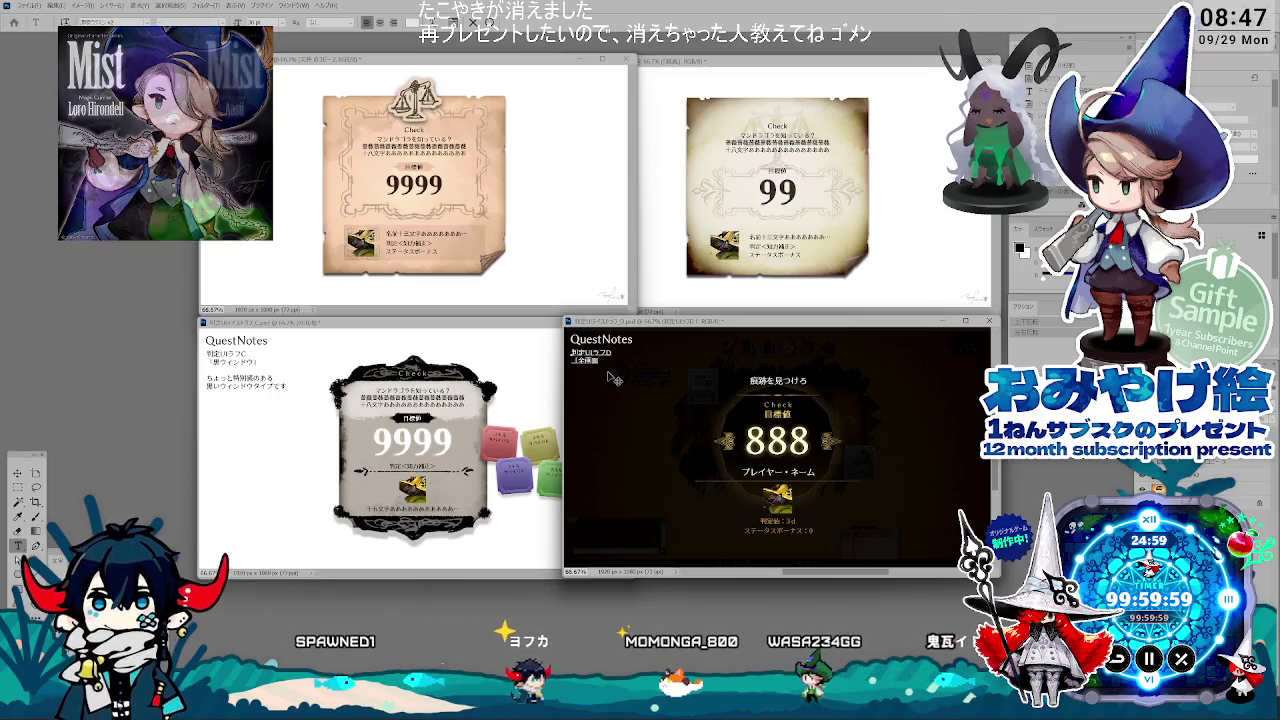
pyautogui.write('じゃい')
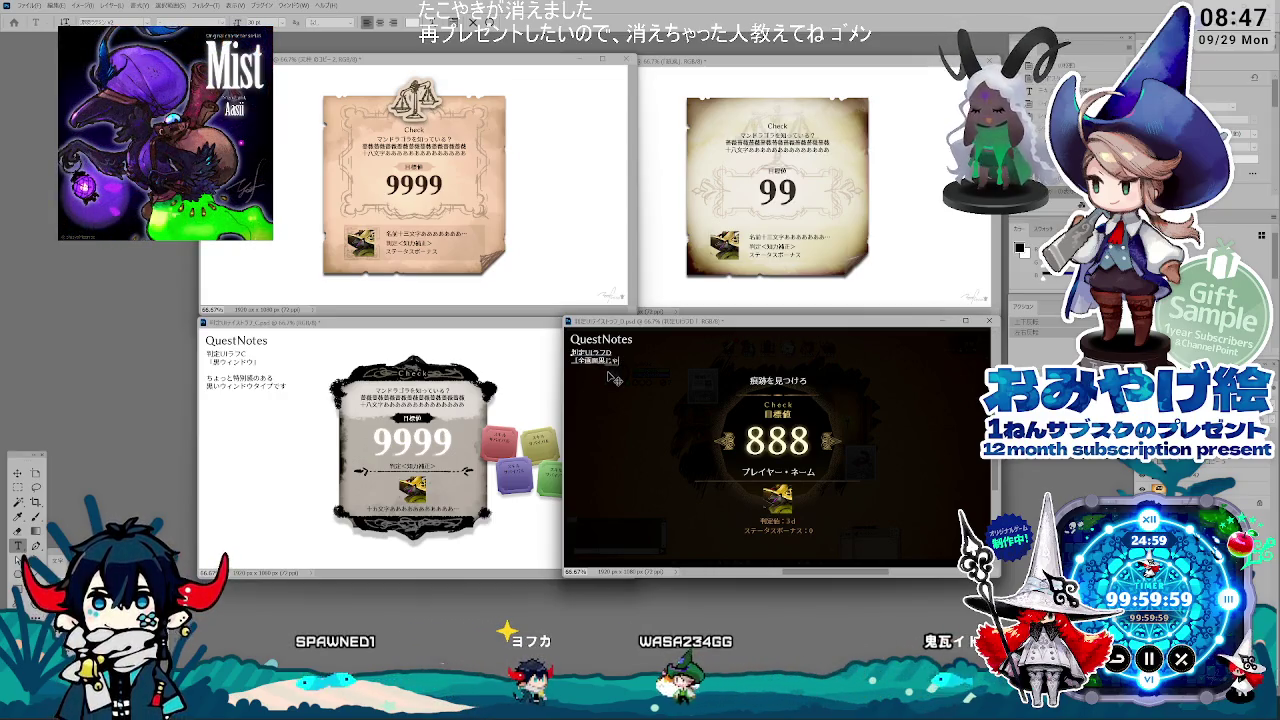
pyautogui.write('めいくろ')
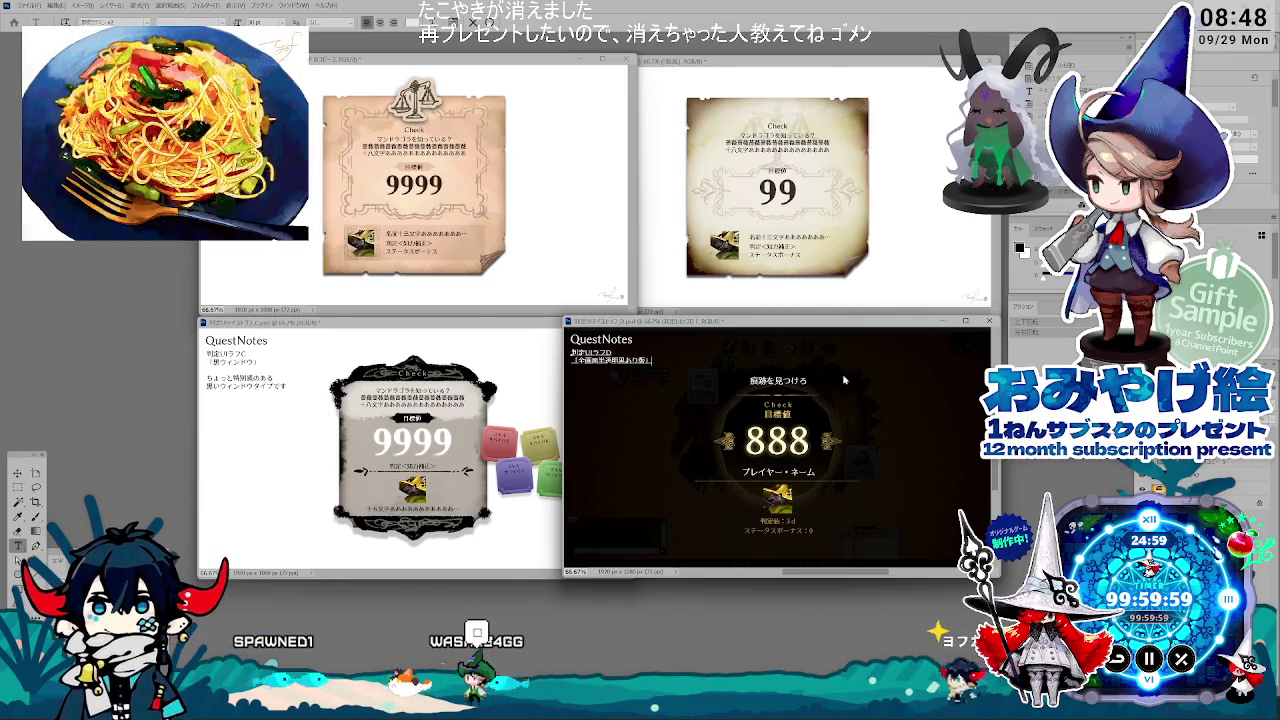
pyautogui.click(519, 425)
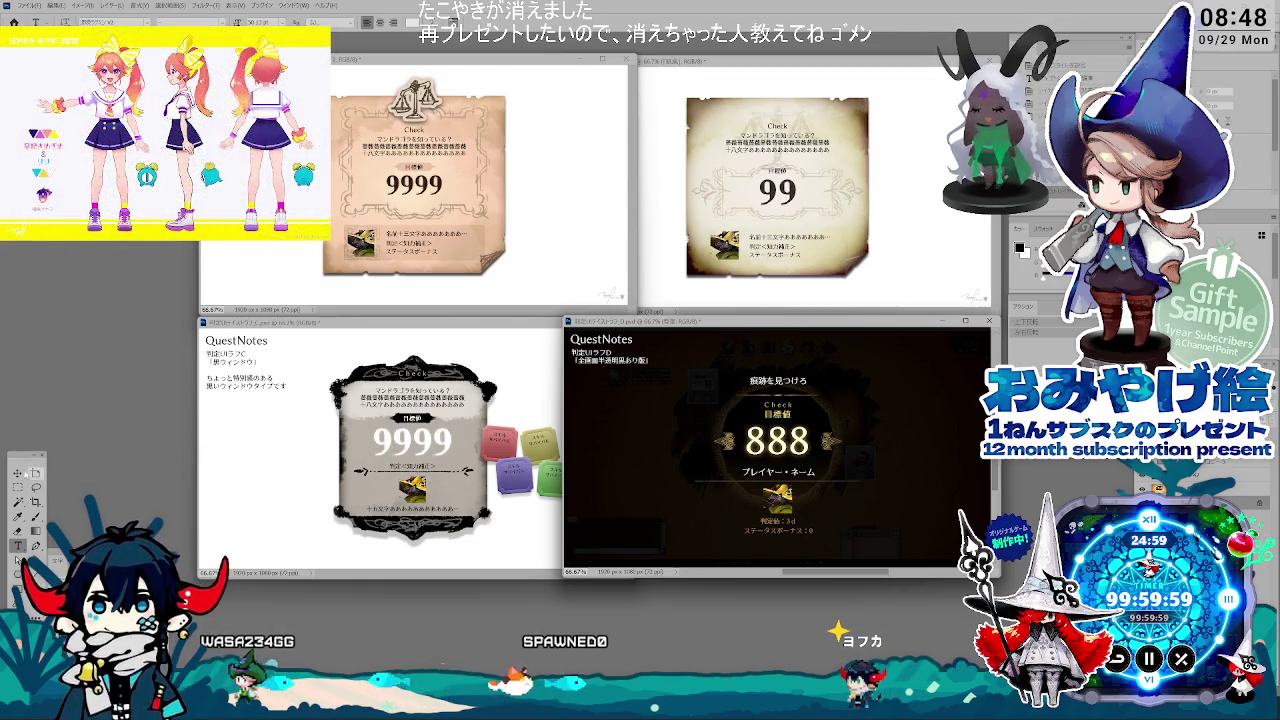
pyautogui.click(18, 472)
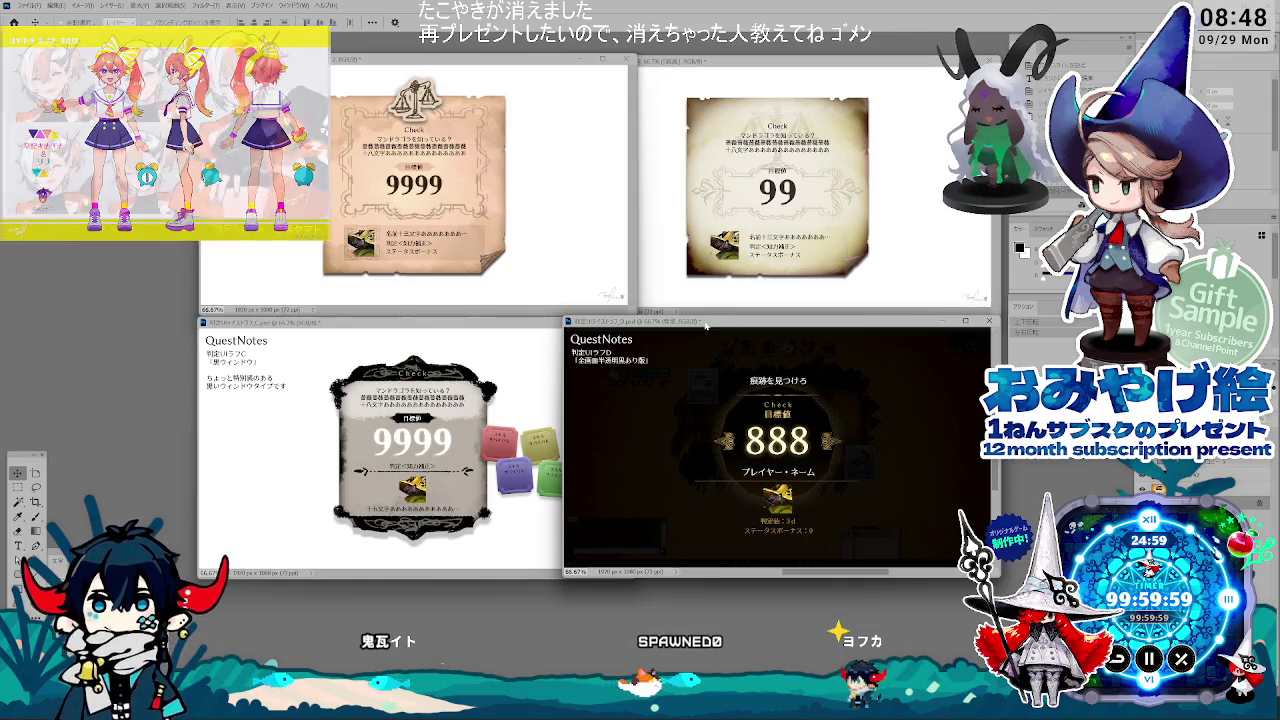
pyautogui.moveTo(638, 237); pyautogui.dragTo(562, 237)
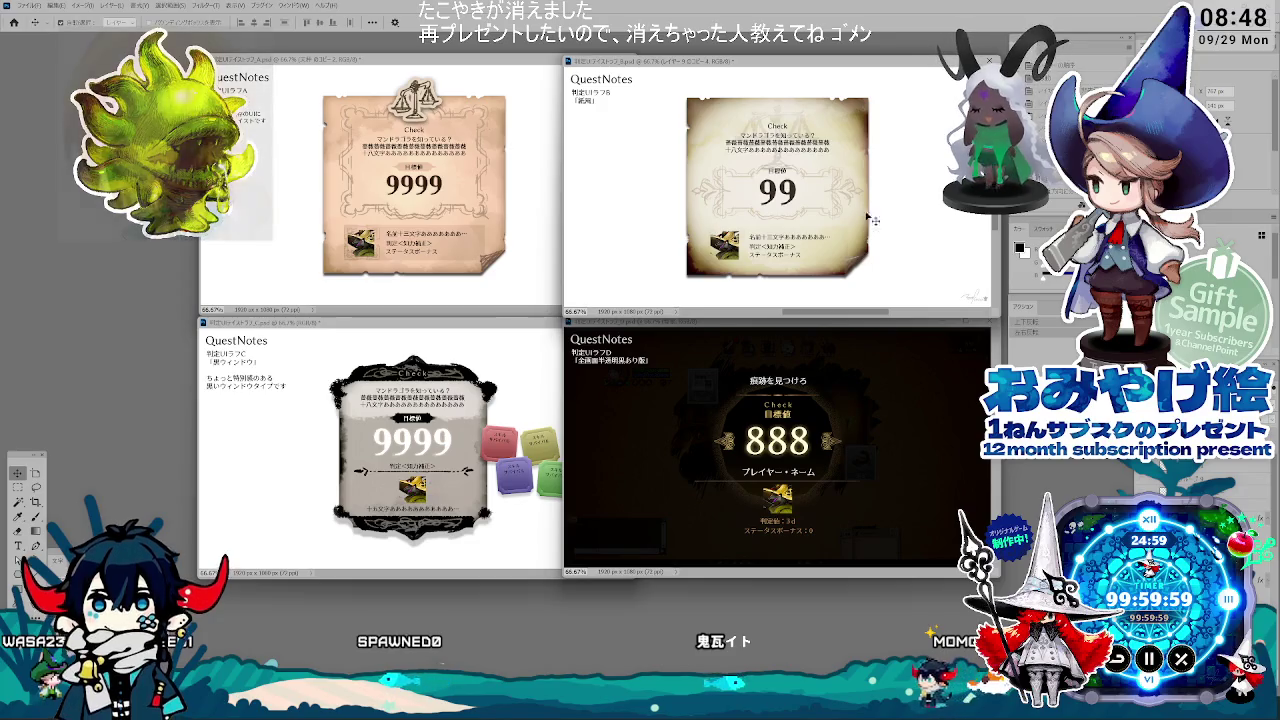
# Step: Shrink the Check heading block slightly on the 99 parchment mockup and move it lower
pyautogui.hotkey('ctrl', 't')
pyautogui.moveTo(821, 171); pyautogui.dragTo(816, 166)
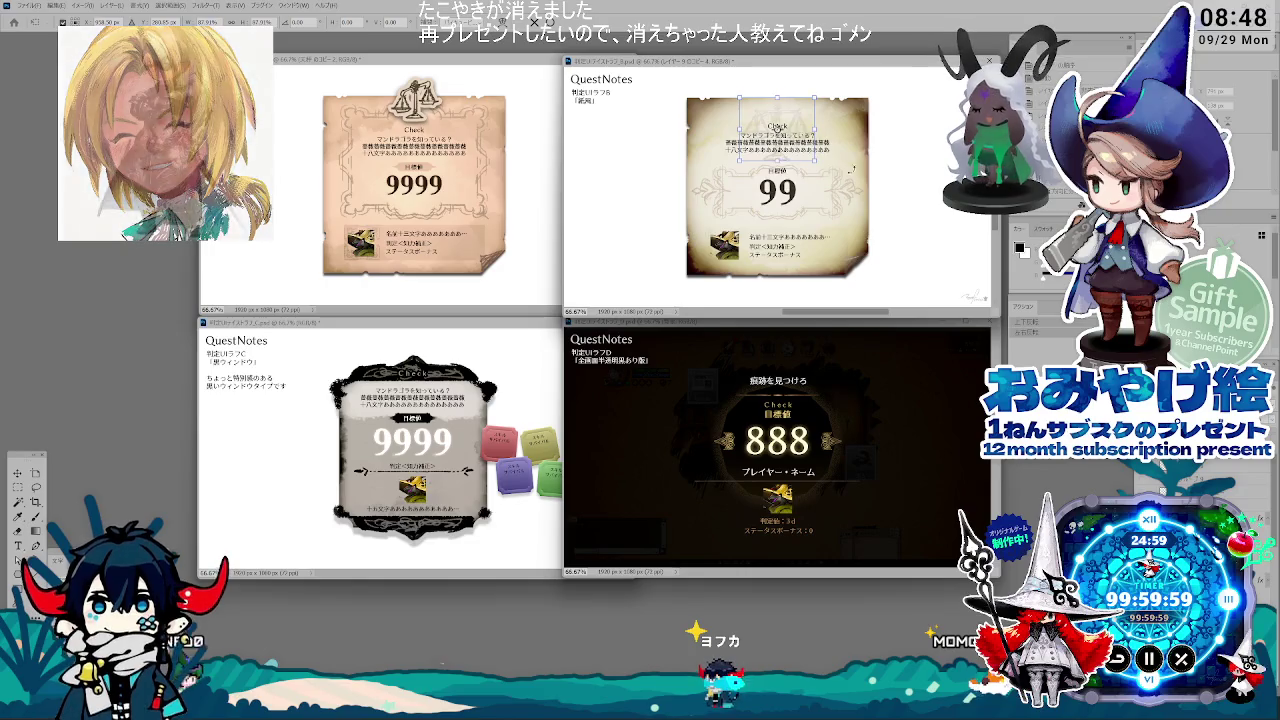
pyautogui.press('Return')
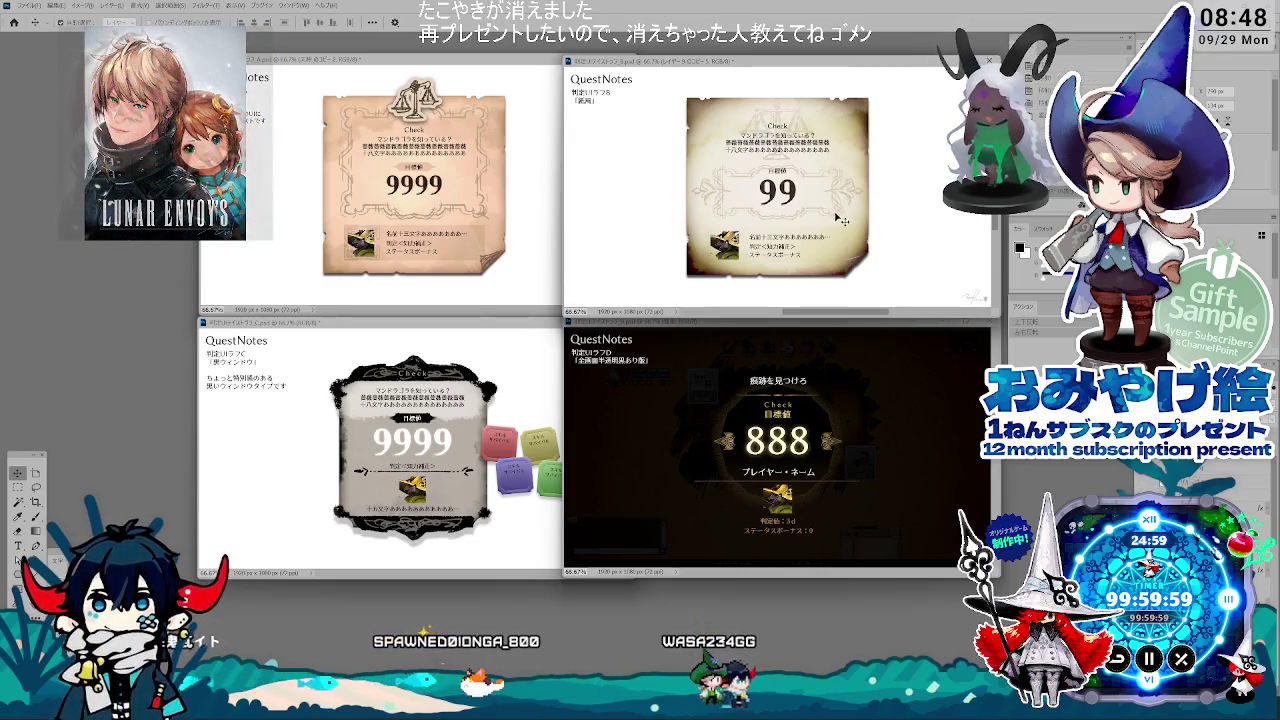
pyautogui.hotkey('ctrl', 't')
pyautogui.moveTo(815, 170); pyautogui.dragTo(805, 190)
pyautogui.press('Return')
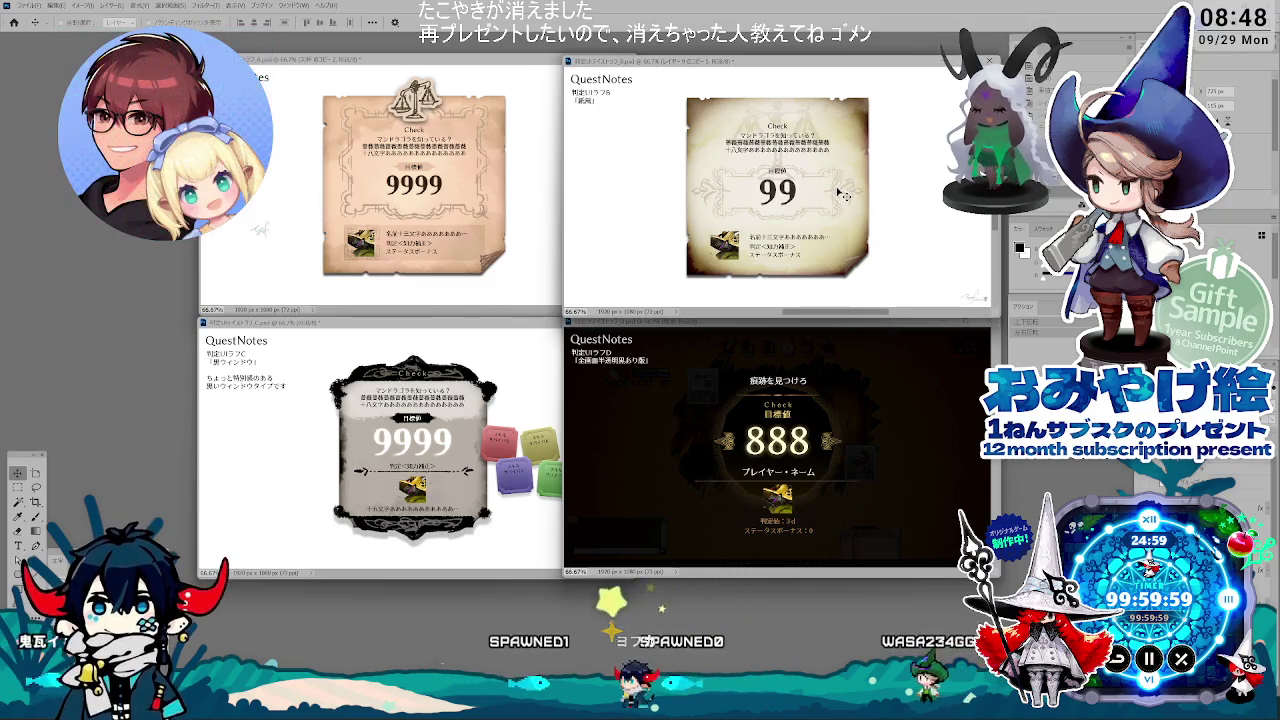
pyautogui.moveTo(838, 193); pyautogui.dragTo(836, 195)
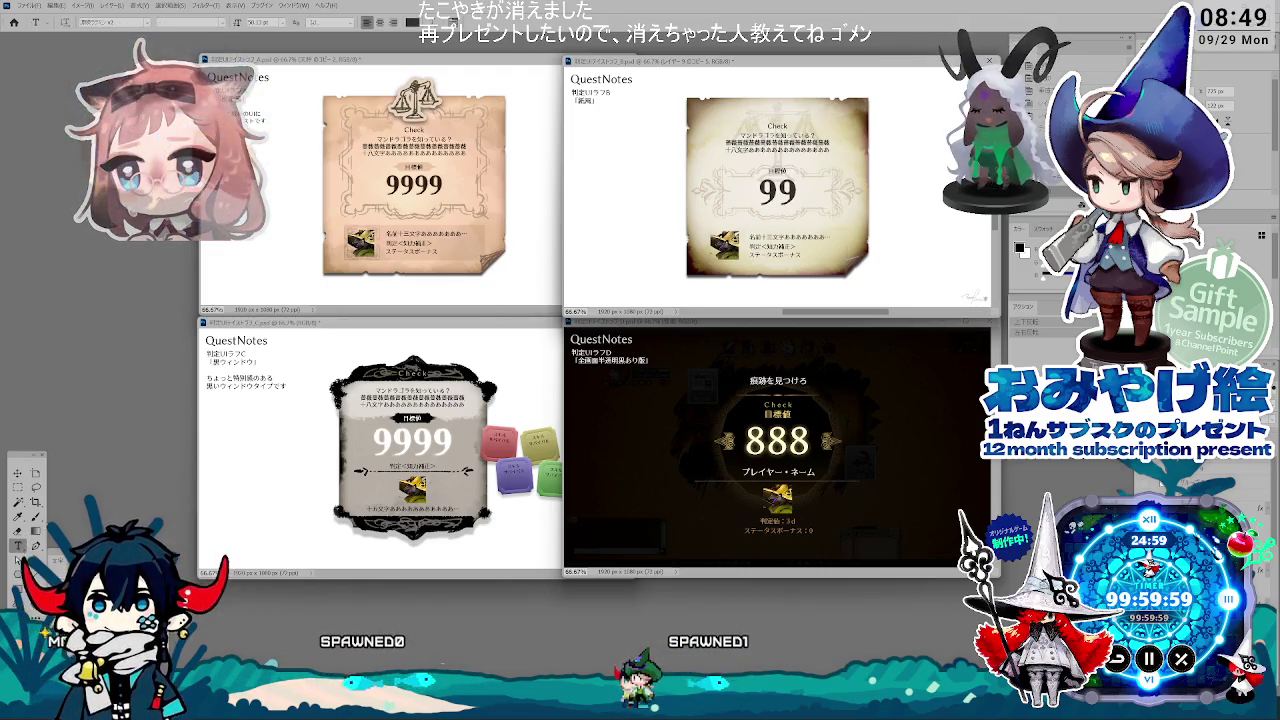
# Step: Cycle to the parchment 9999 mockup and select its bottom caption text layer
pyautogui.click(640, 364)
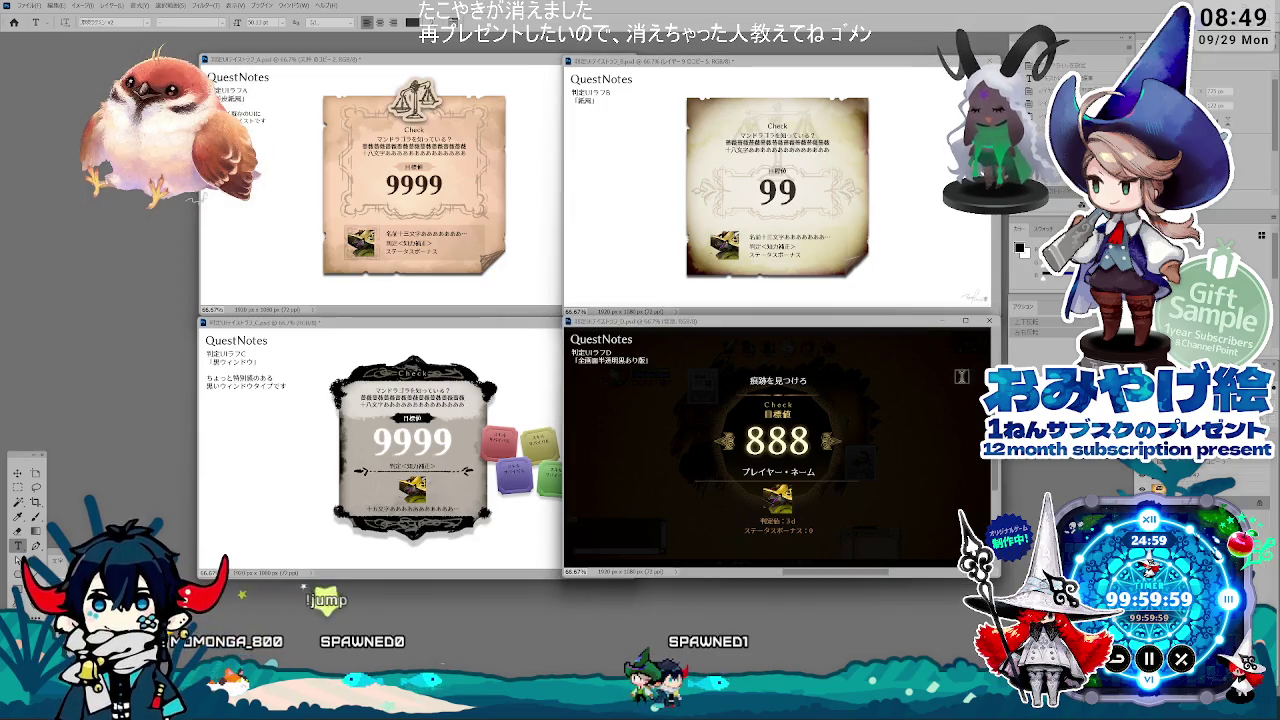
pyautogui.click(17, 472)
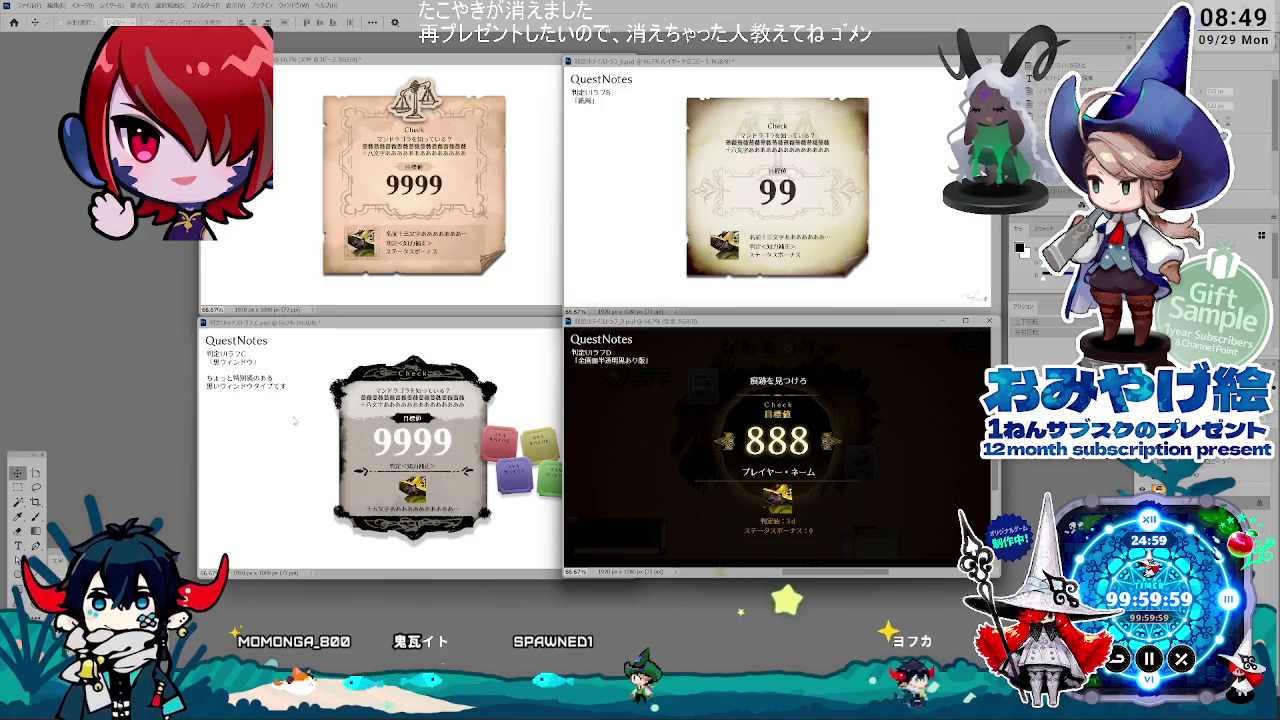
pyautogui.hotkey('ctrl', 'Tab')
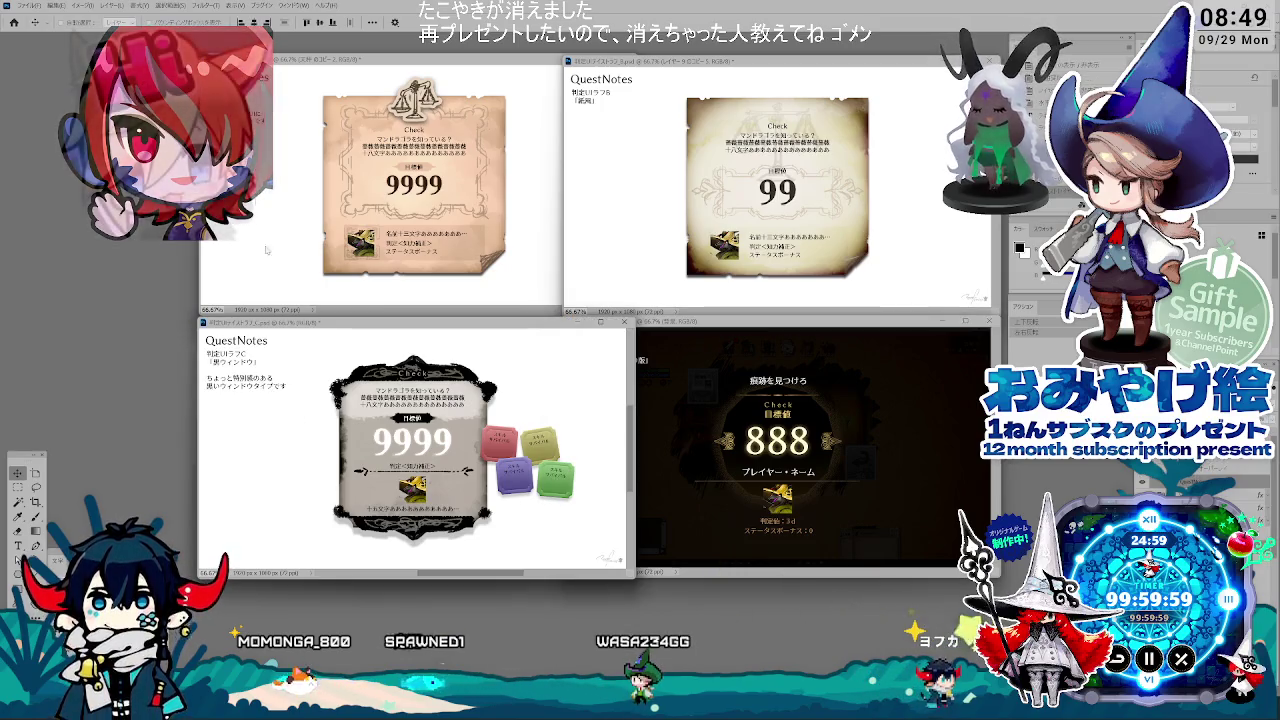
pyautogui.hotkey('ctrl', 'Tab')
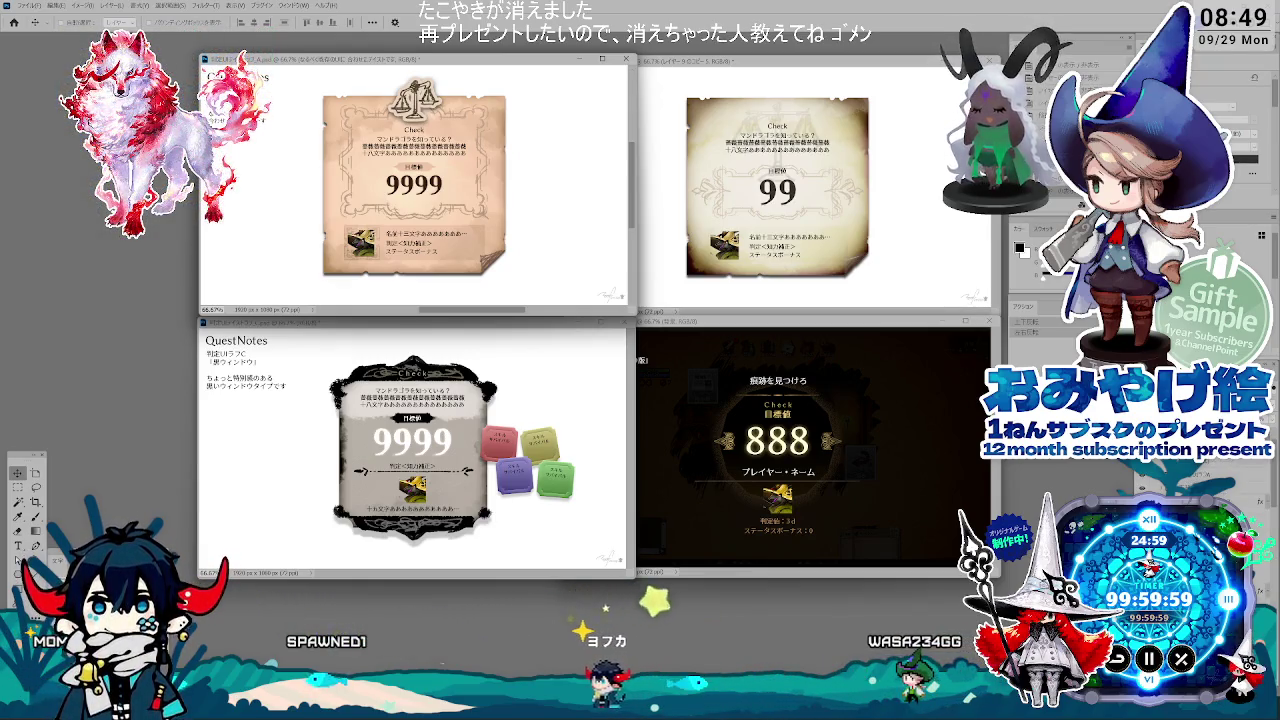
pyautogui.click(18, 545)
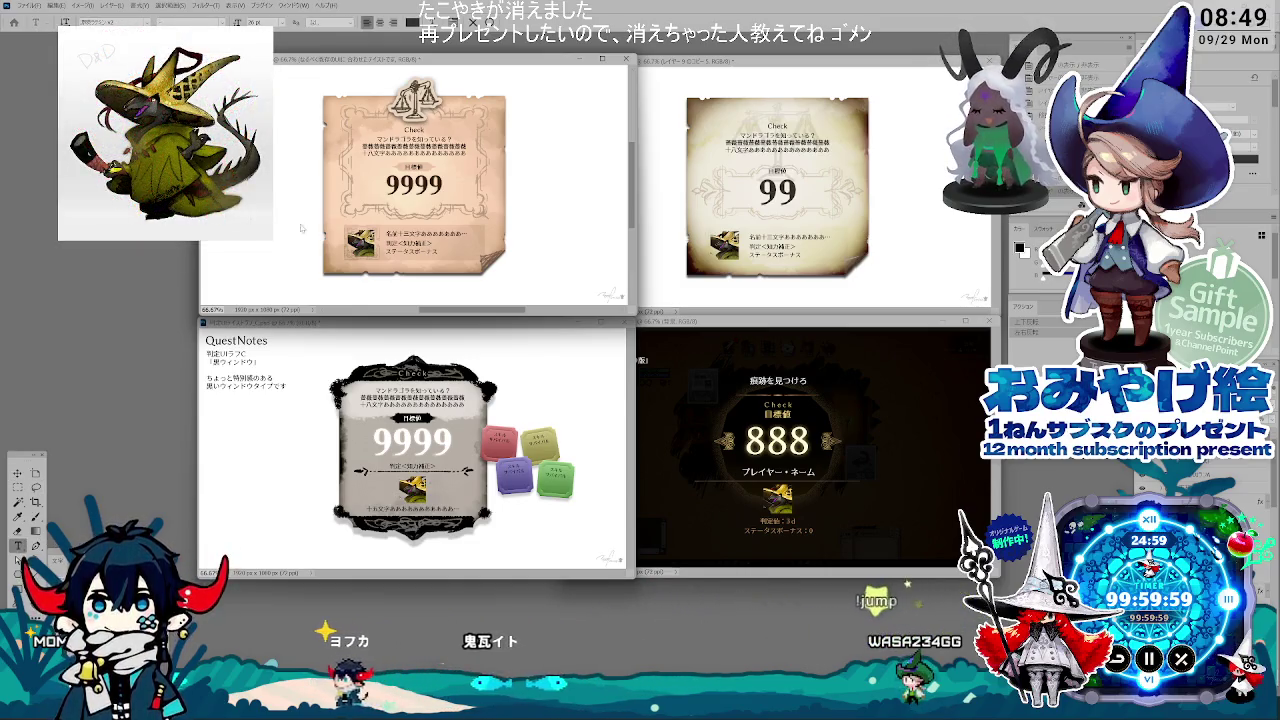
pyautogui.click(17, 472)
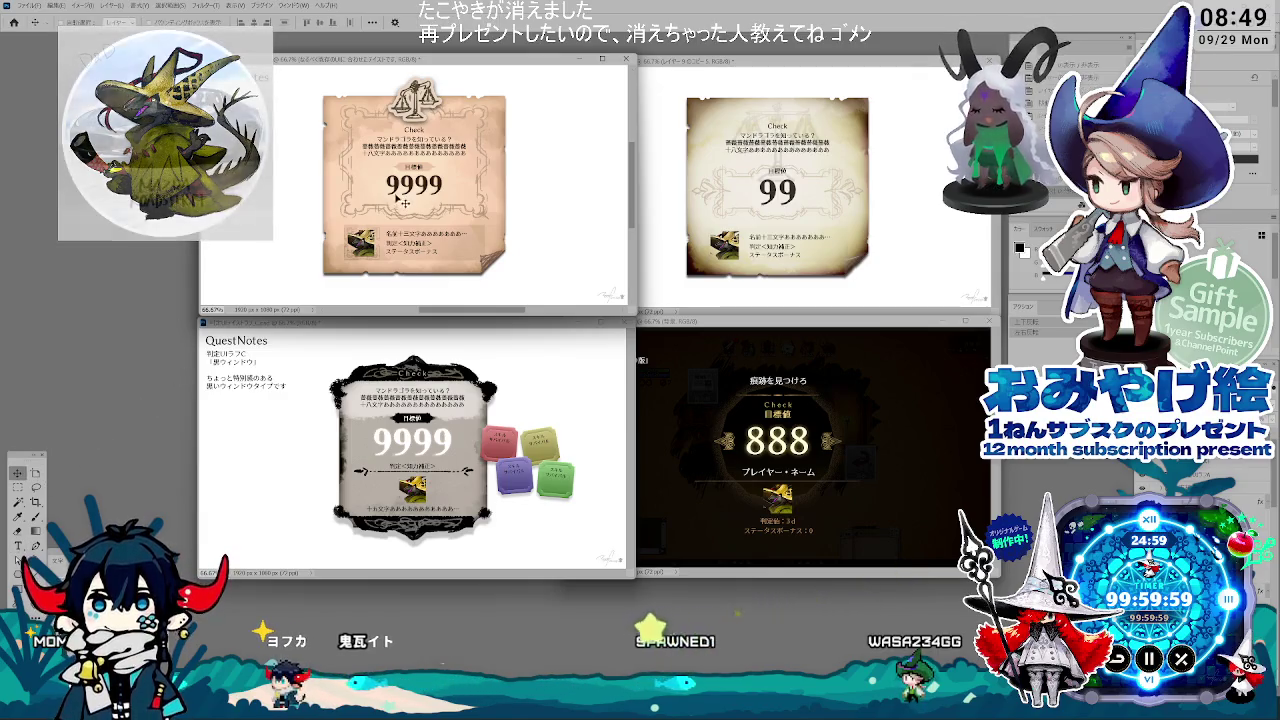
pyautogui.click(419, 157)
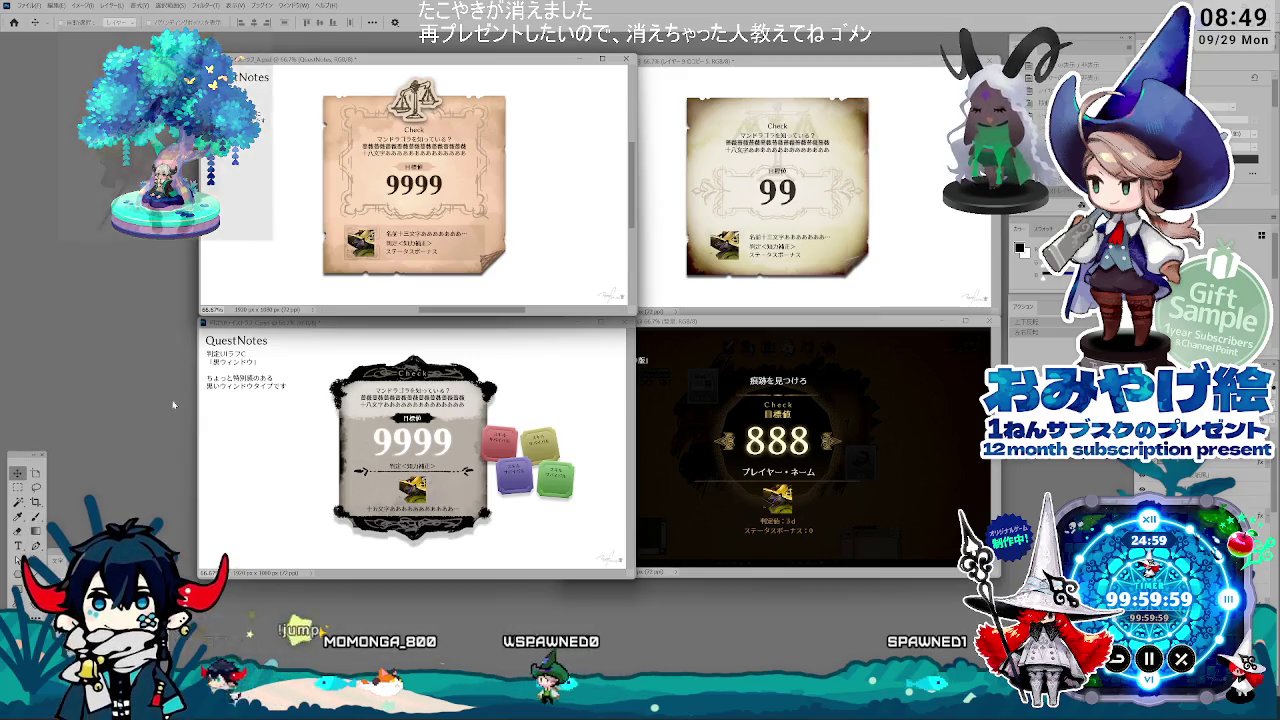
# Step: Shrink the dark-framed 9999 mockup's QuestNotes heading and select one of its note text layers
pyautogui.hotkey('ctrl', 'Tab')
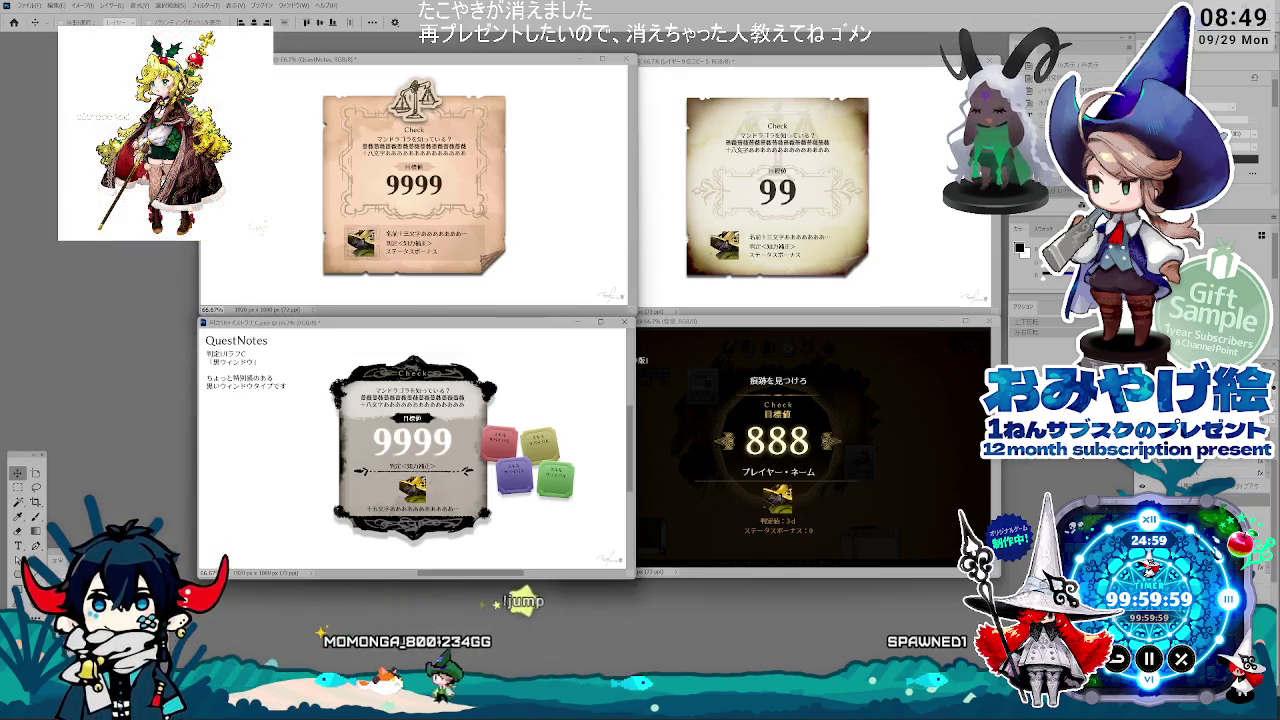
pyautogui.hotkey('ctrl', 'z')
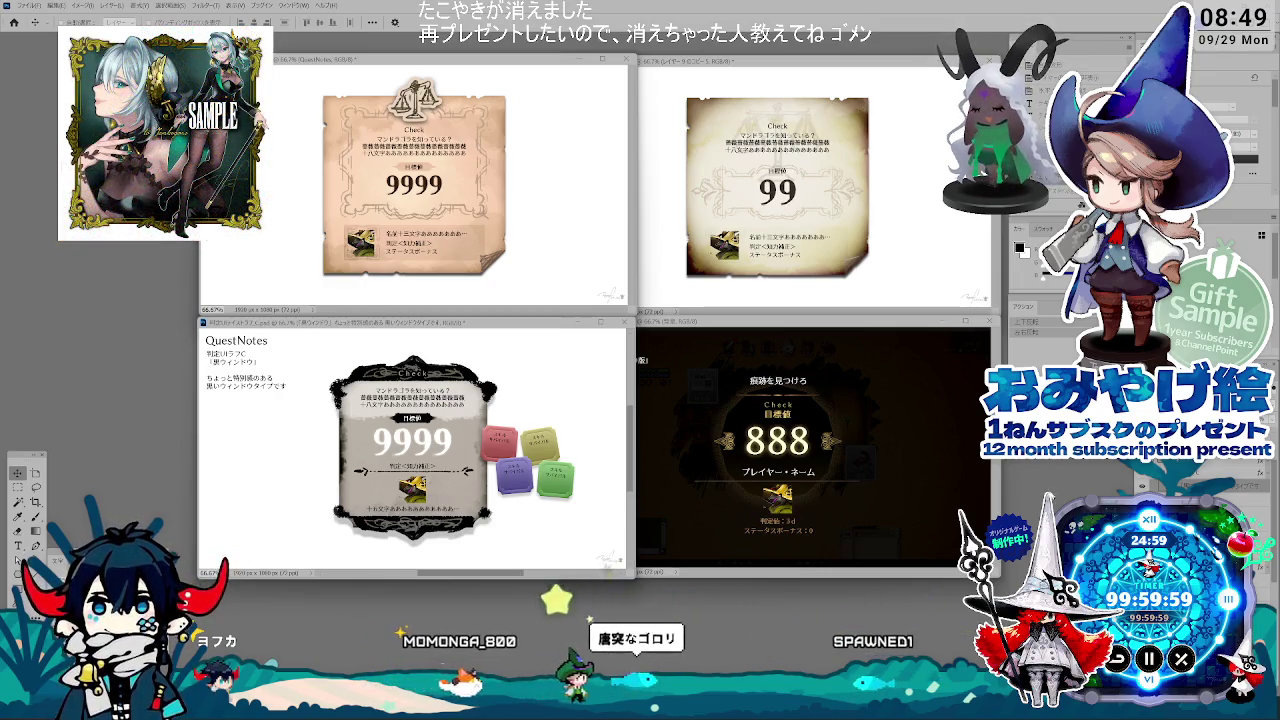
pyautogui.click(328, 376)
# Step: Add the line 'ちょっと特別感のある 黒いウィンドウタイプです' to the dark-framed mockup's note
pyautogui.click(237, 384)
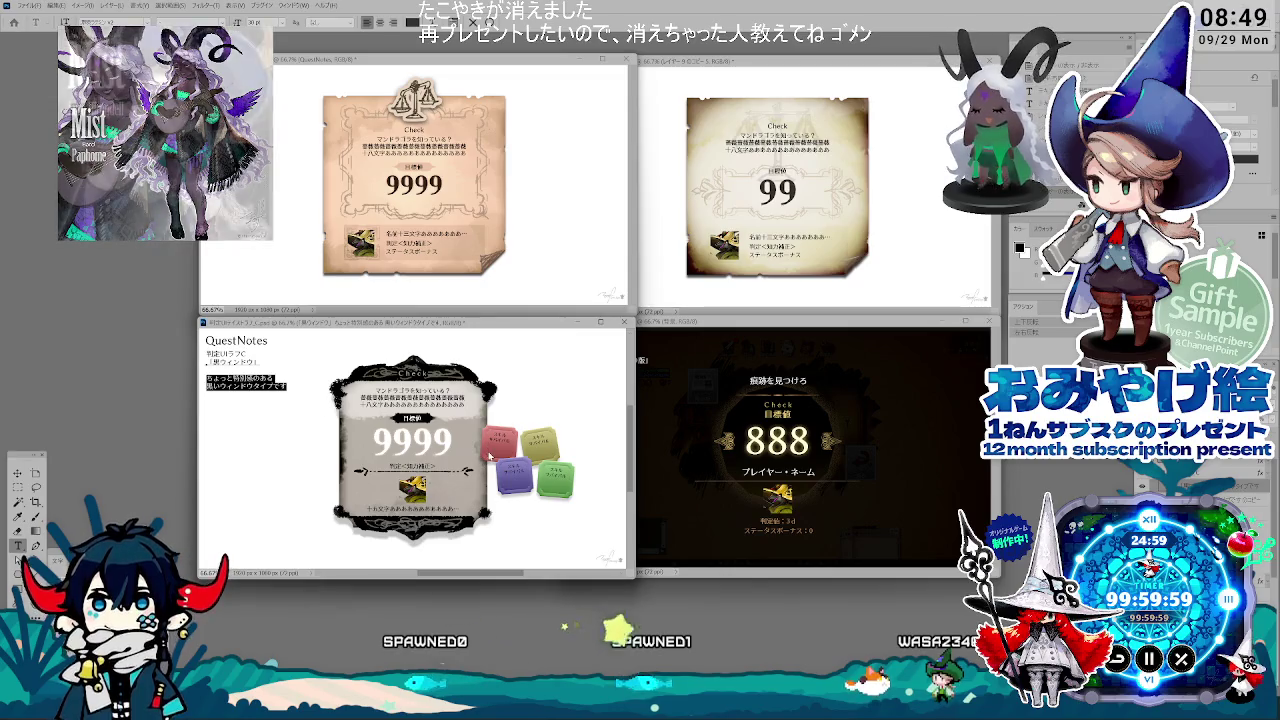
pyautogui.press('Delete')
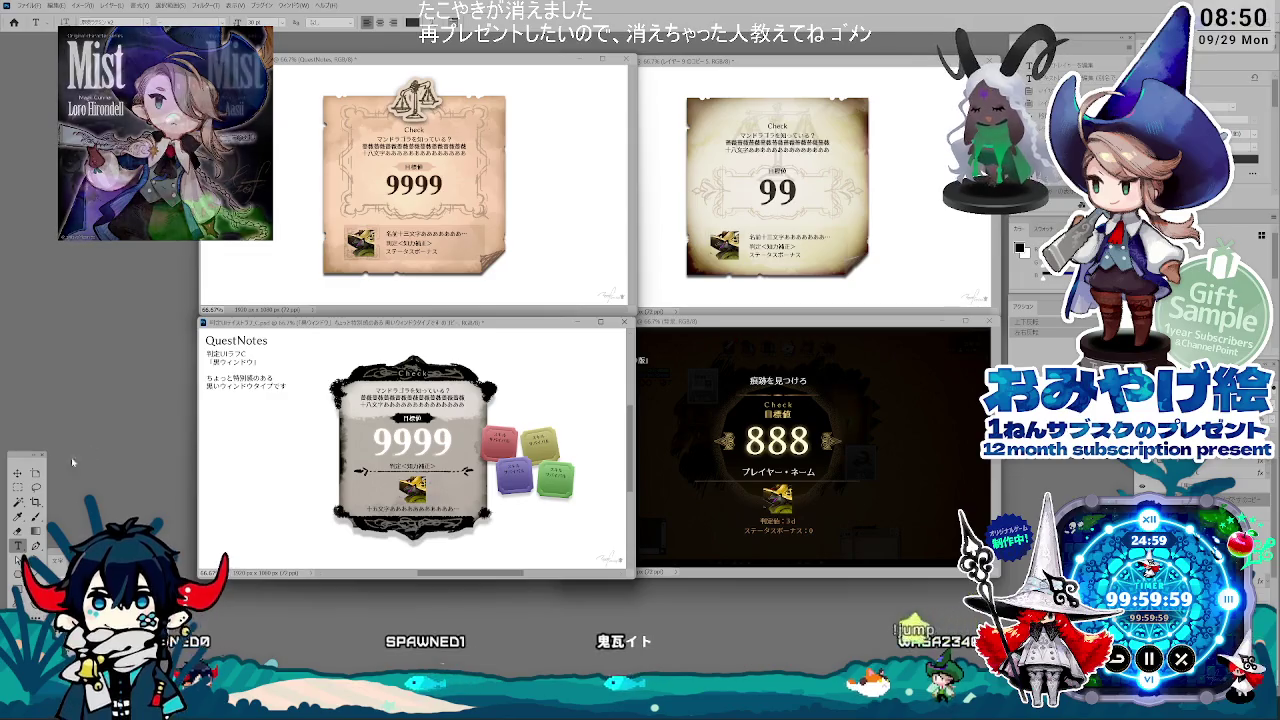
pyautogui.click(204, 382)
pyautogui.hscroll(-3, 415, 445)
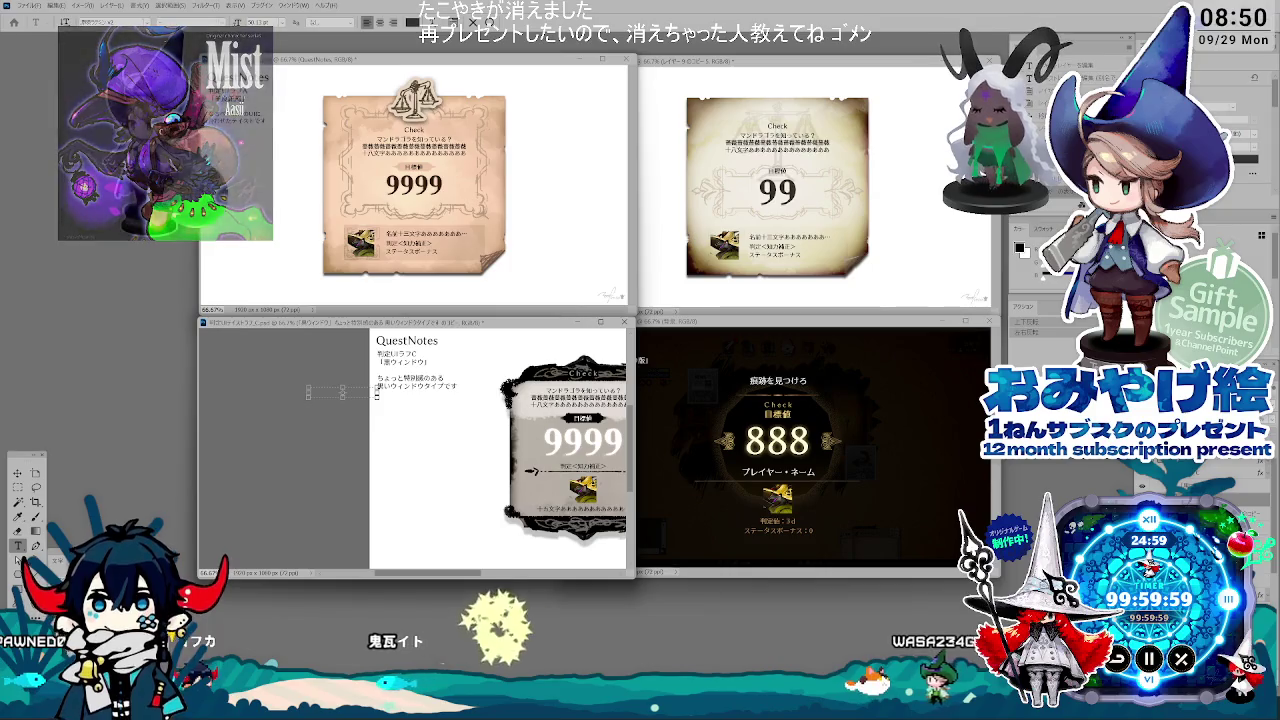
pyautogui.press('Escape')
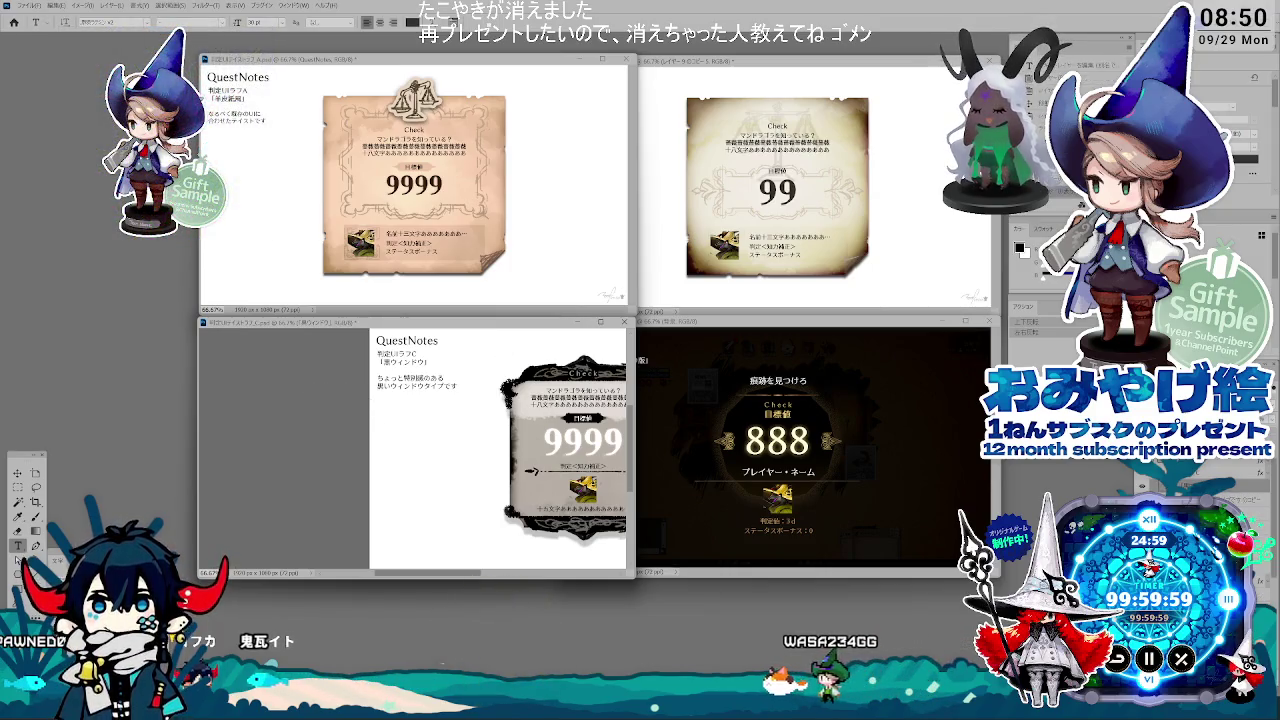
pyautogui.hscroll(3, 415, 445)
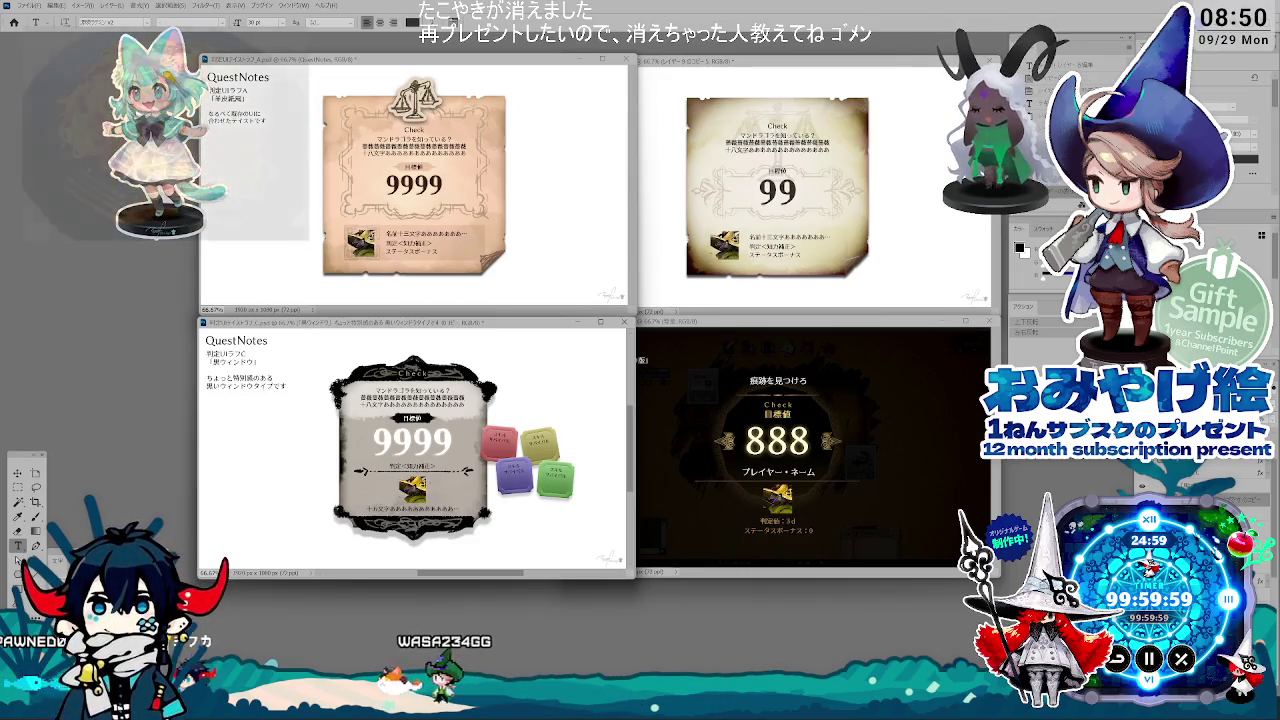
pyautogui.write('ちょっと特別感のある 黒いウィンドウタイプです')
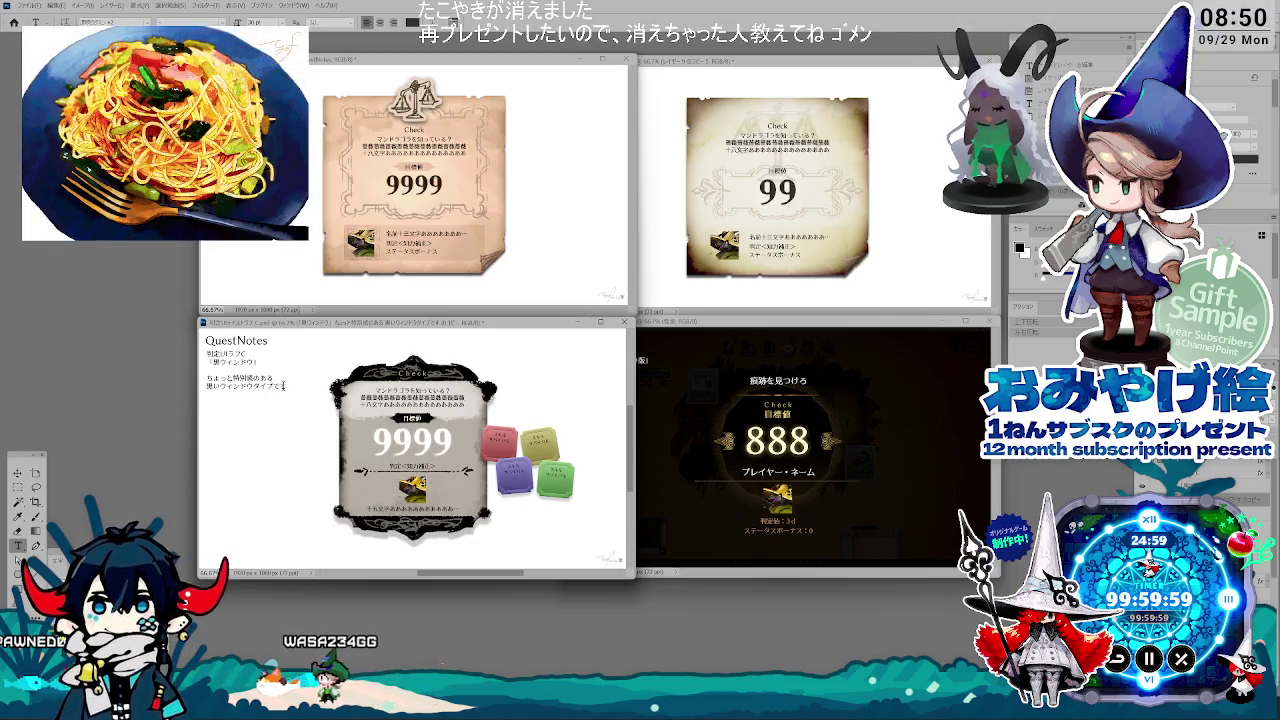
# Step: Delete the selected design note lines and move the 「黒ウィンドウ」 line upward
pyautogui.hscroll(-5, 286, 420)
pyautogui.scroll(3, 288, 480)
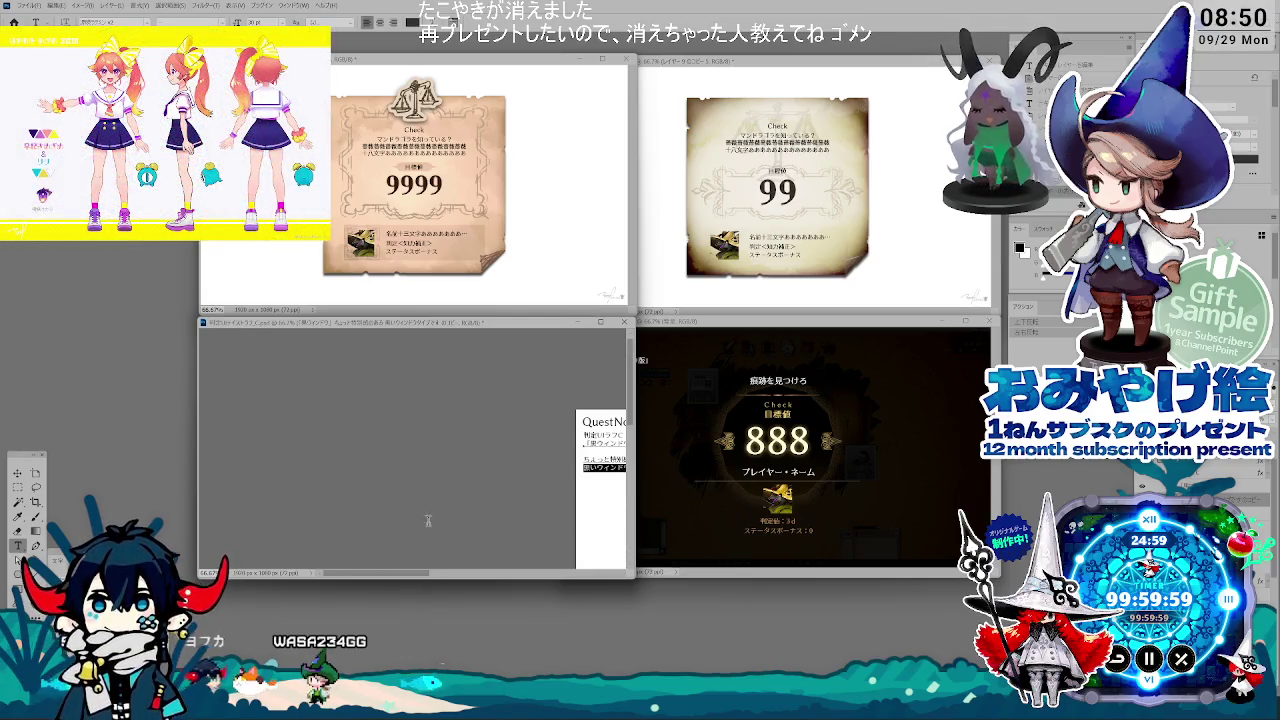
pyautogui.press('BackSpace')
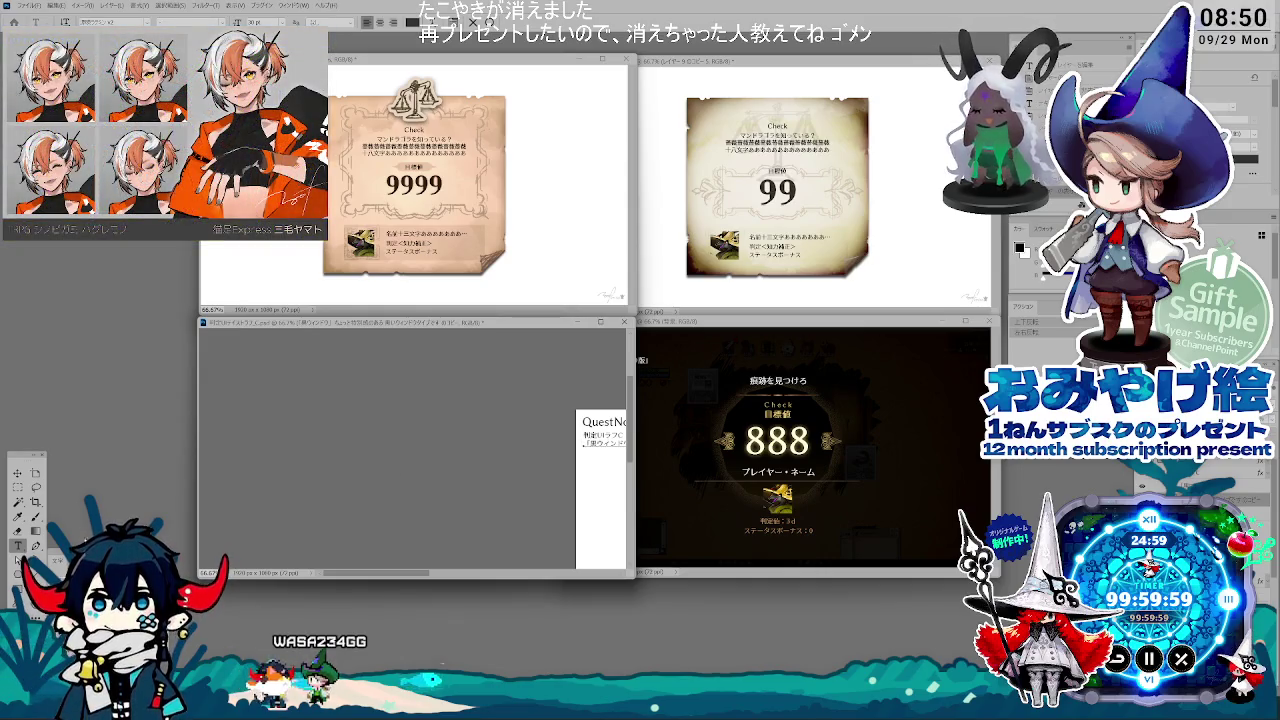
pyautogui.hscroll(5, 297, 568)
pyautogui.scroll(-2, 297, 568)
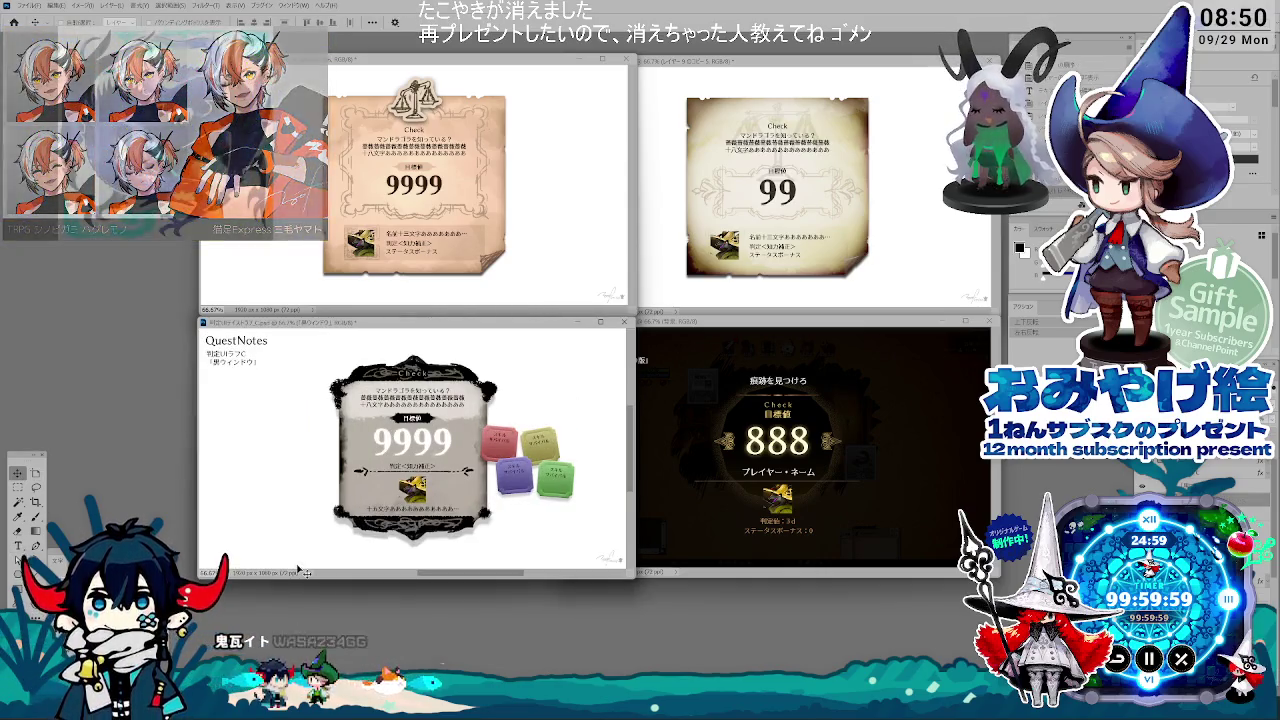
pyautogui.moveTo(278, 401); pyautogui.dragTo(276, 389)
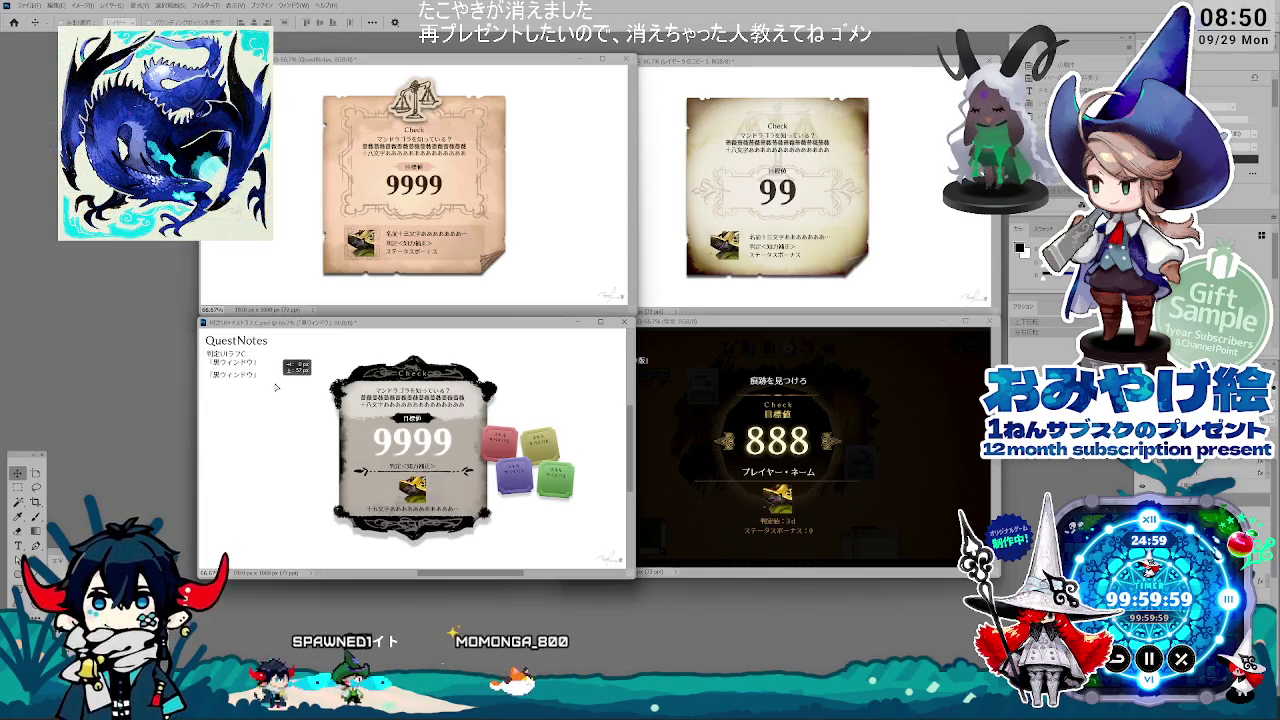
# Step: Switch between the parchment and dark 888 mockups, leaving the 888 mockup in front
pyautogui.press('t')
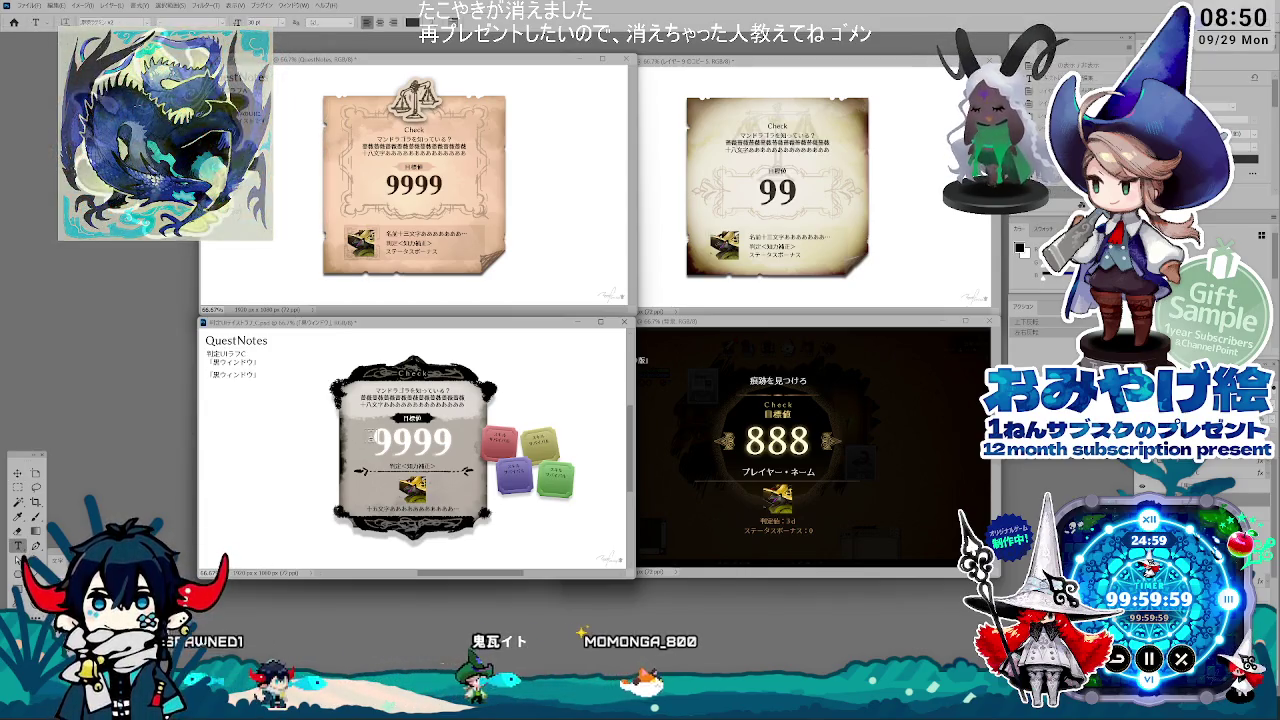
pyautogui.press('v')
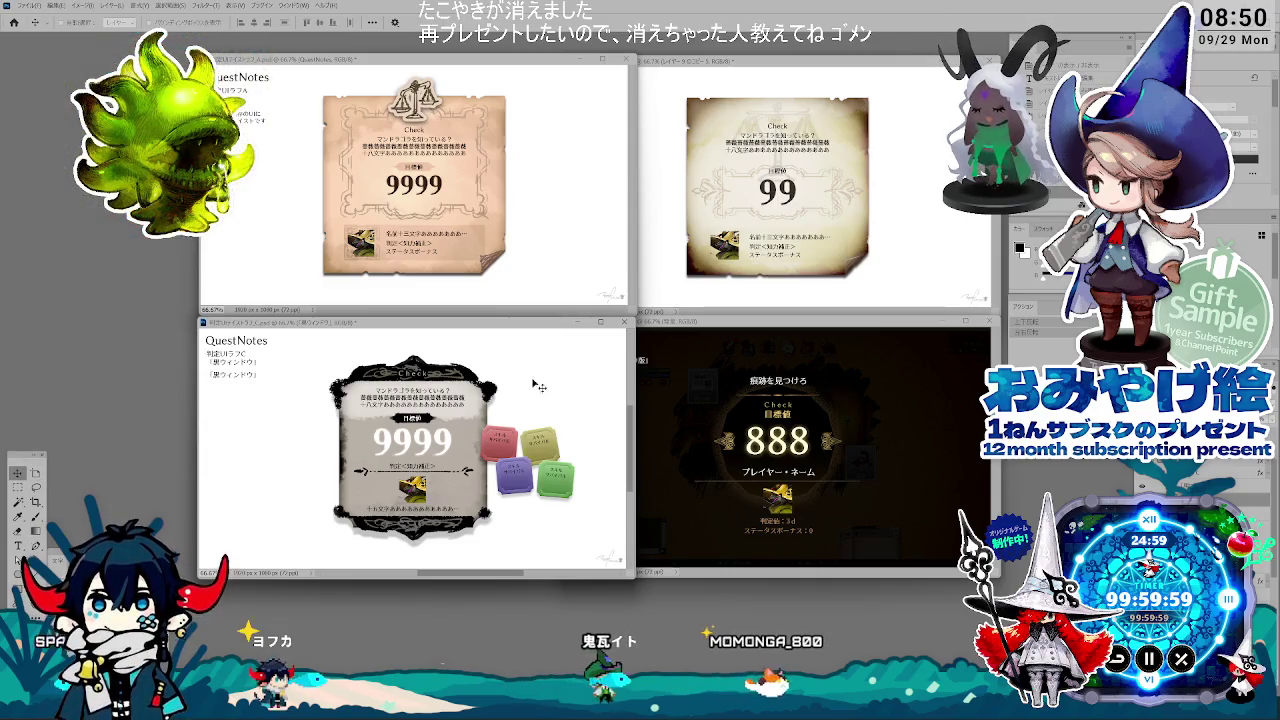
pyautogui.click(735, 400)
pyautogui.click(330, 291)
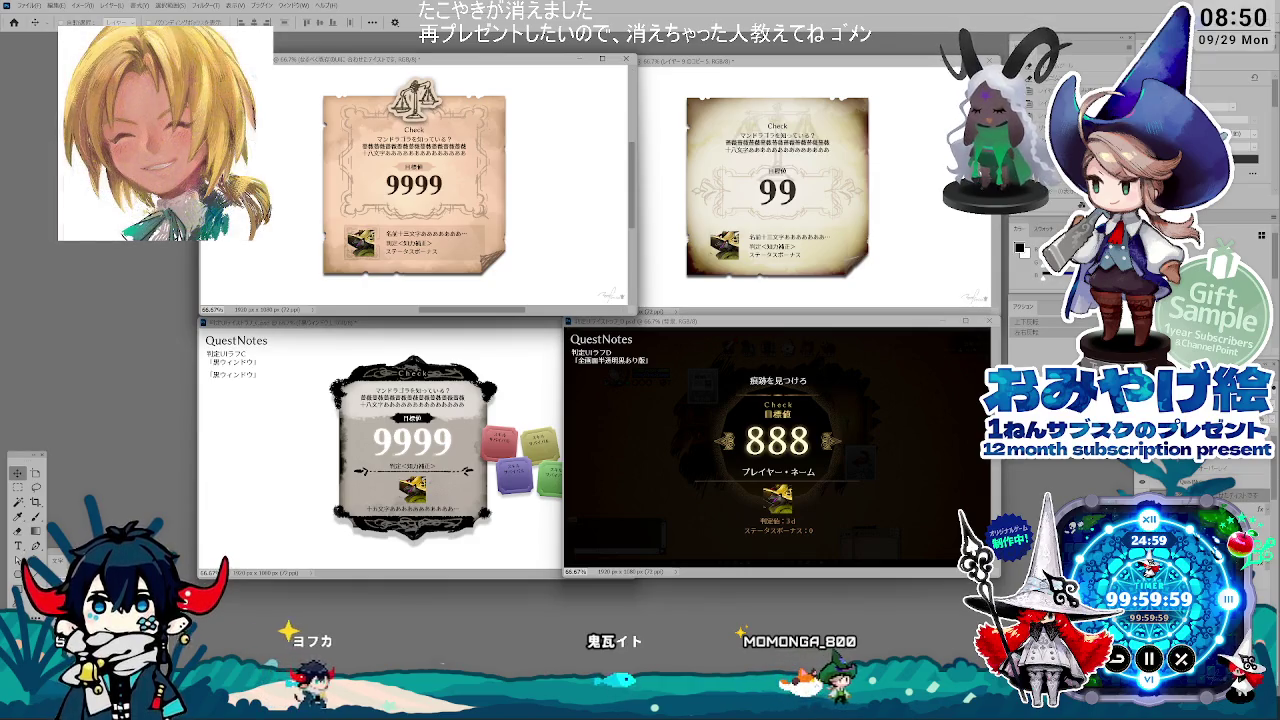
pyautogui.click(721, 489)
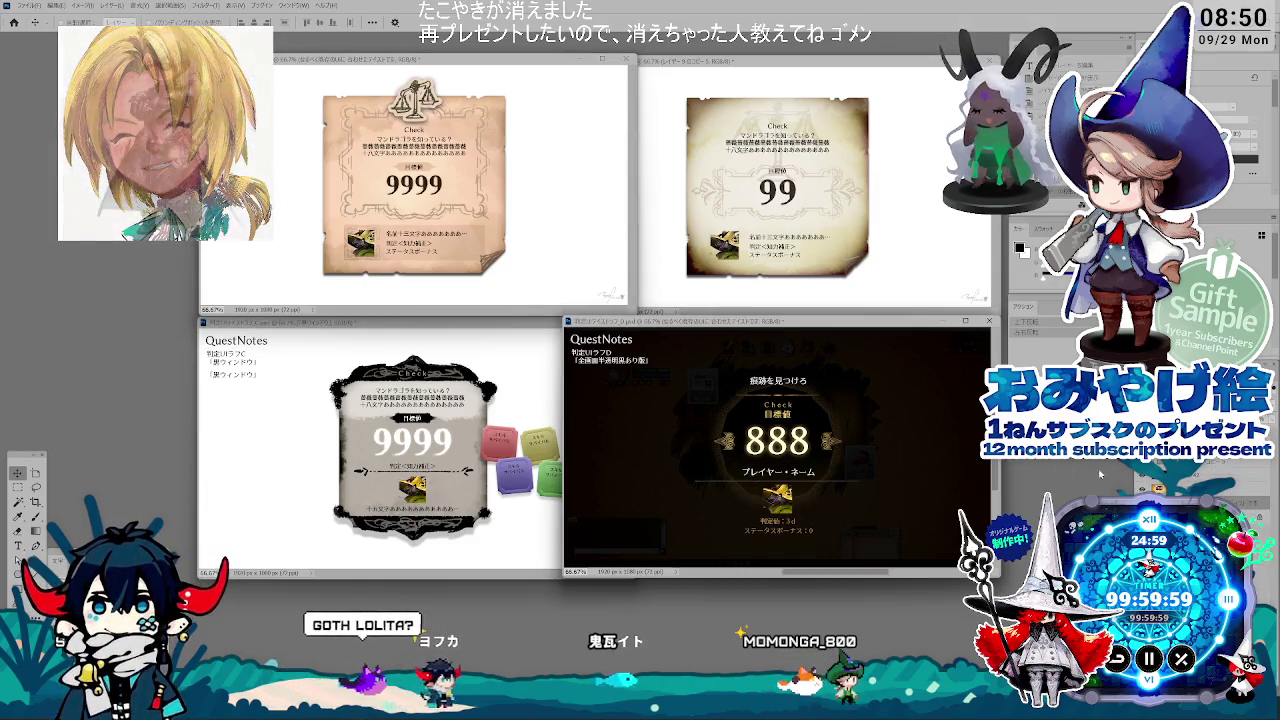